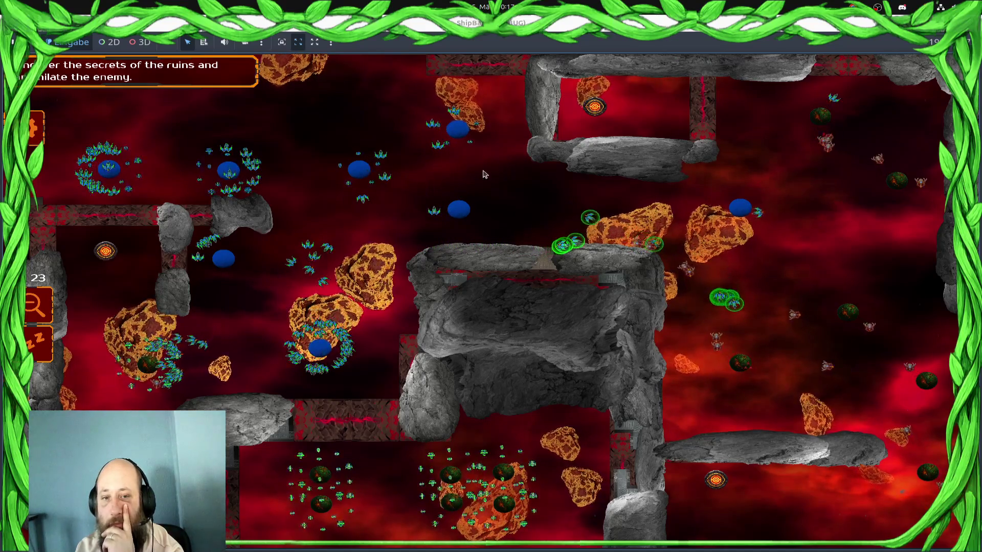
Send the upper-middle ships through the central corridor and the right-side ships to the lower right.
left_click_drag(485, 102, 197, 220)
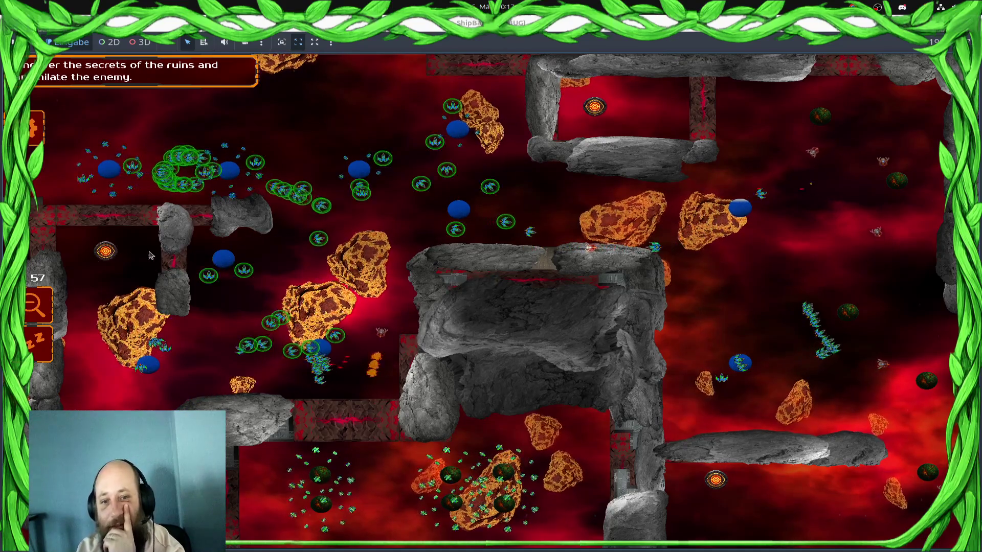
right_click(665, 135)
left_click_drag(713, 213, 892, 410)
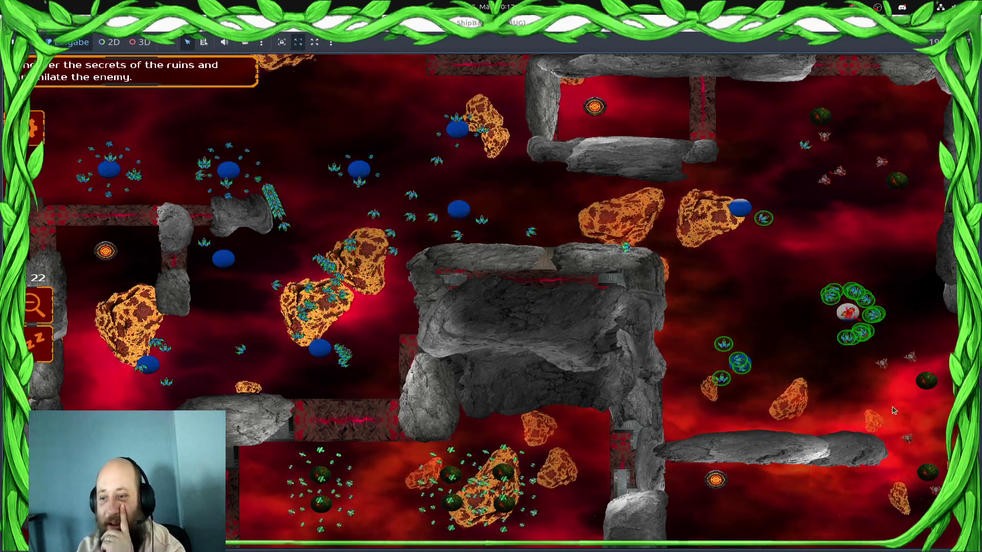
right_click(928, 387)
Gather about 201 allied ships from the left-centre, top-centre and right groups into one swarm.
left_click_drag(192, 153, 494, 381)
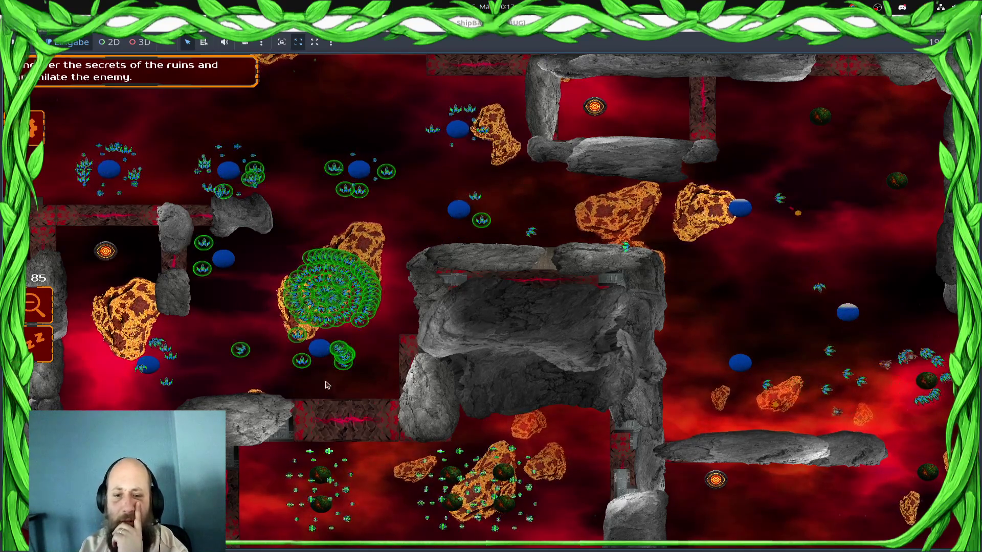
left_click_drag(377, 210, 557, 106)
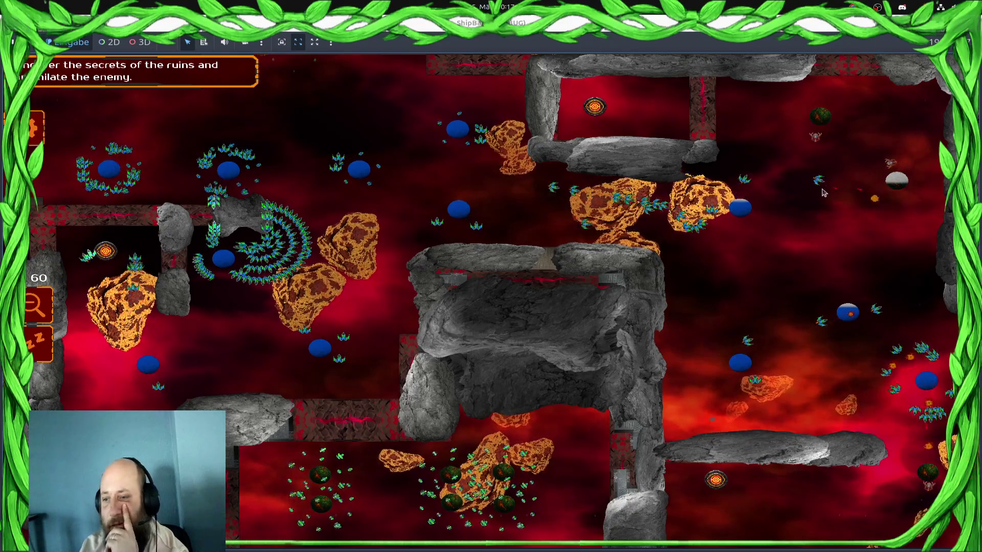
left_click_drag(843, 378, 808, 220)
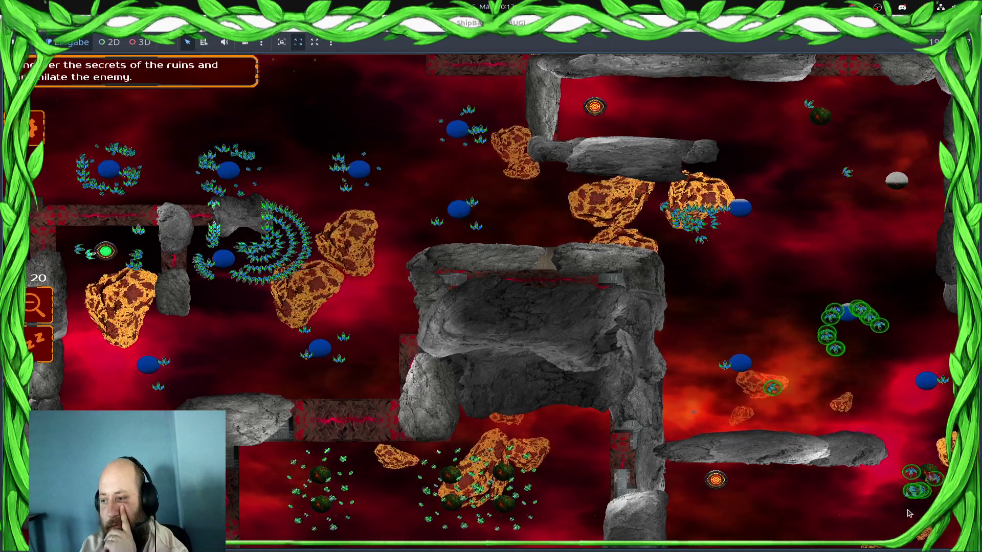
left_click_drag(773, 160, 640, 91)
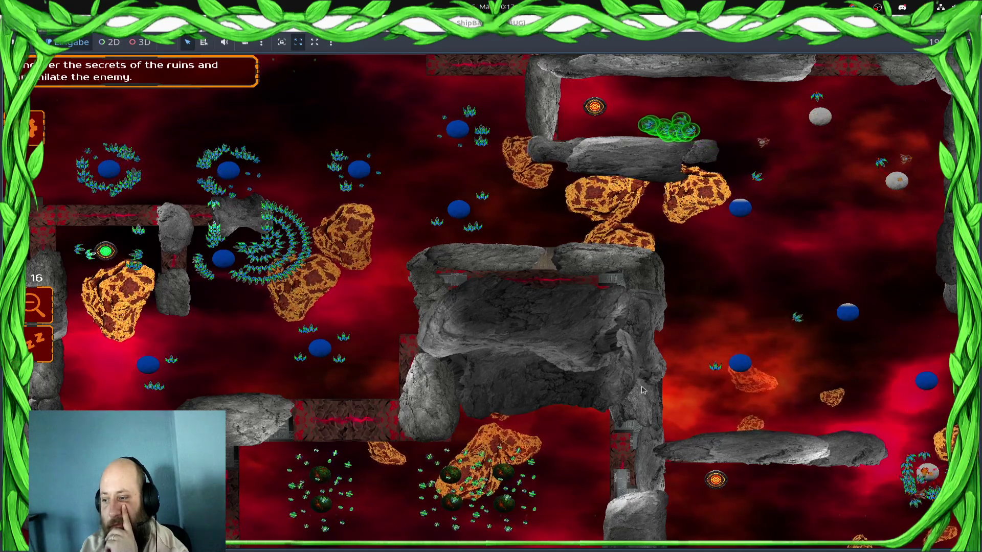
left_click_drag(642, 390, 844, 284)
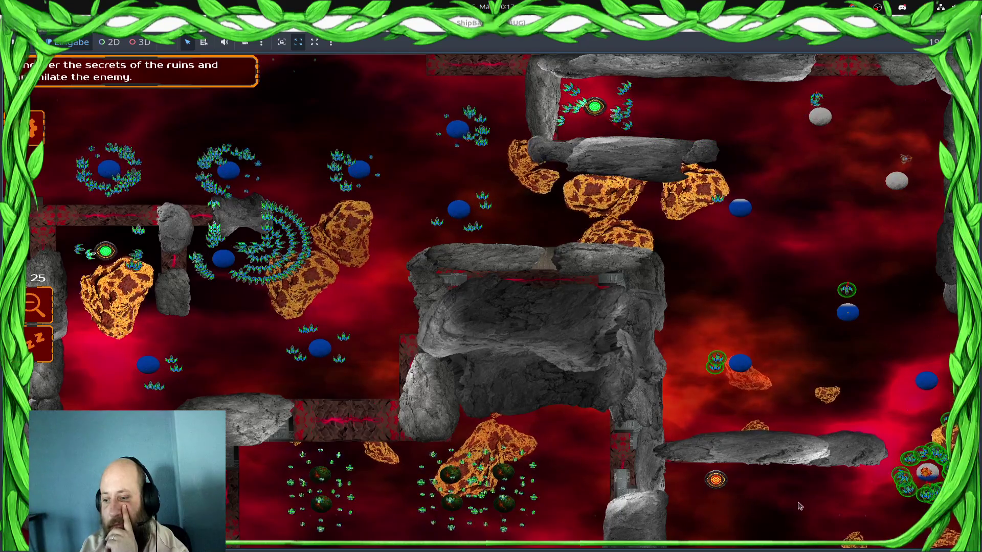
left_click_drag(829, 360, 930, 483)
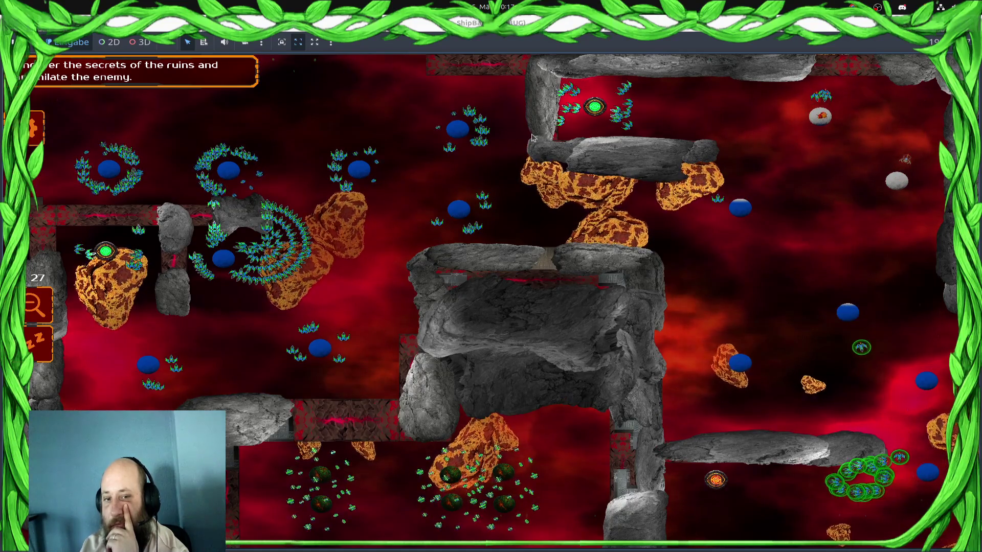
mouse_move(319, 256)
left_mouse_down()
mouse_move(563, 255)
mouse_move(576, 225)
left_mouse_up()
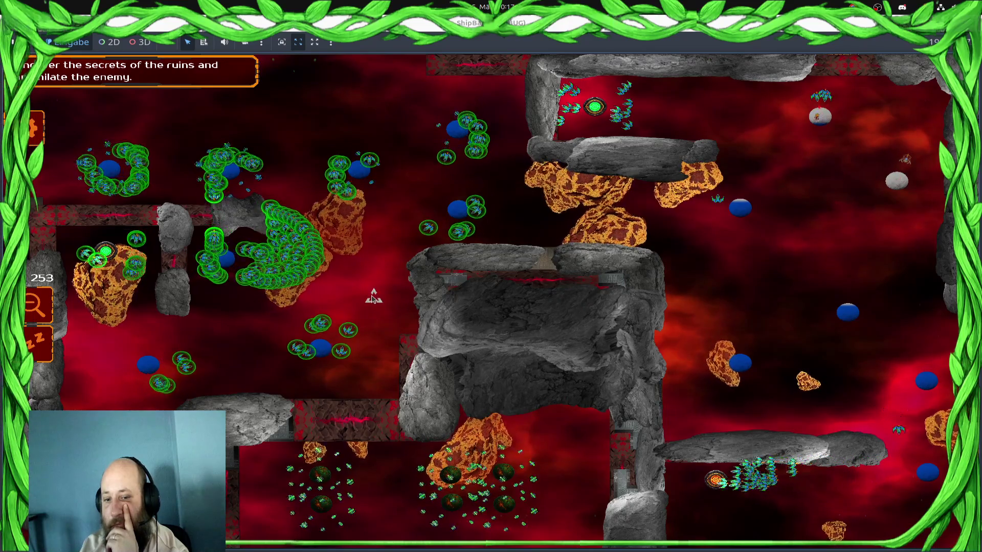
left_click(194, 384)
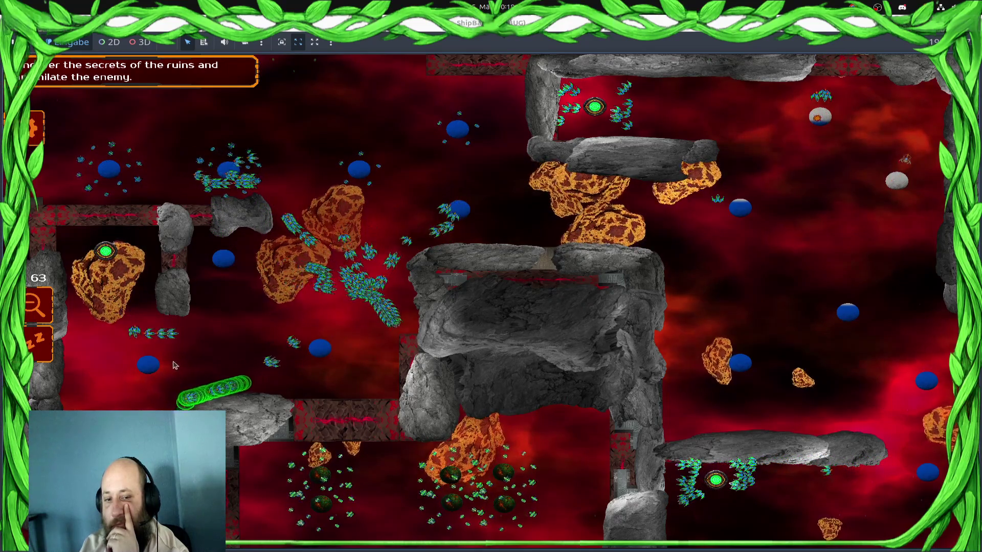
left_click_drag(429, 205, 304, 385)
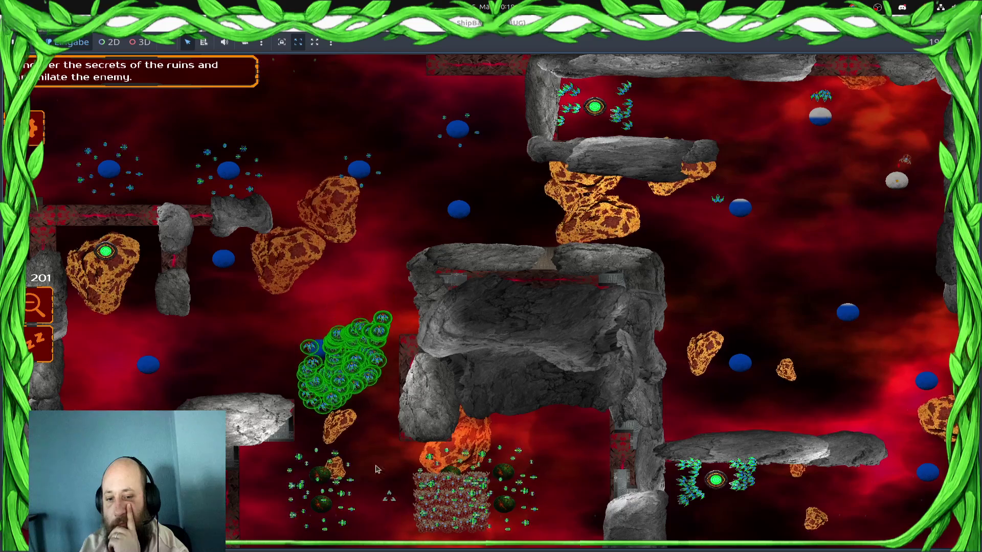
Attack the enemy swarm with the bottom-right and right-side fleets, pulling one group back left.
left_click_drag(307, 252, 390, 471)
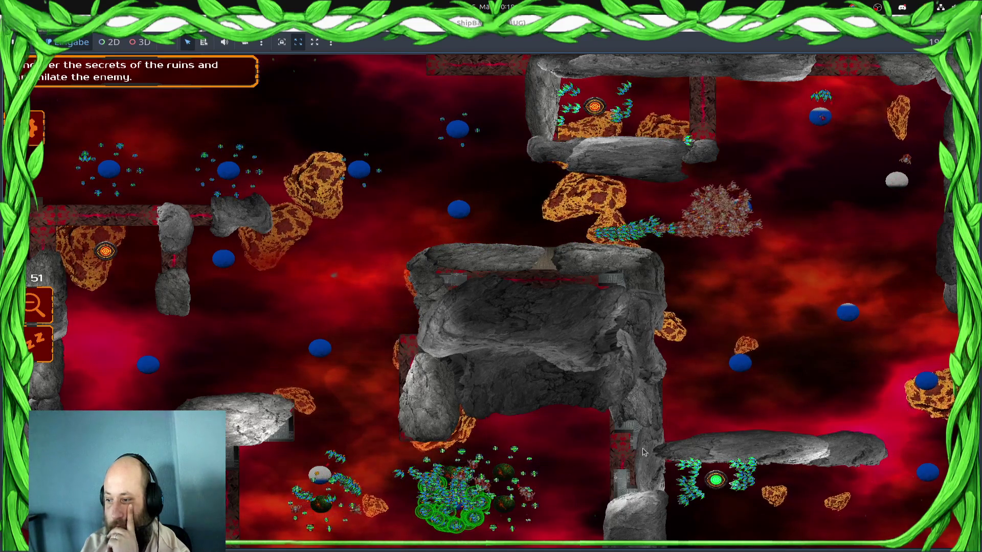
left_click_drag(599, 368, 762, 511)
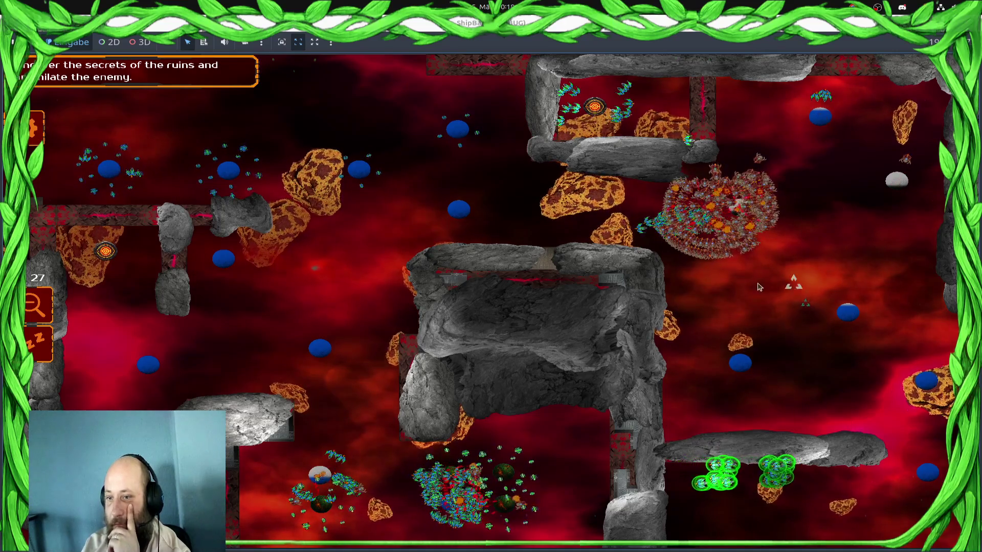
right_click(716, 215)
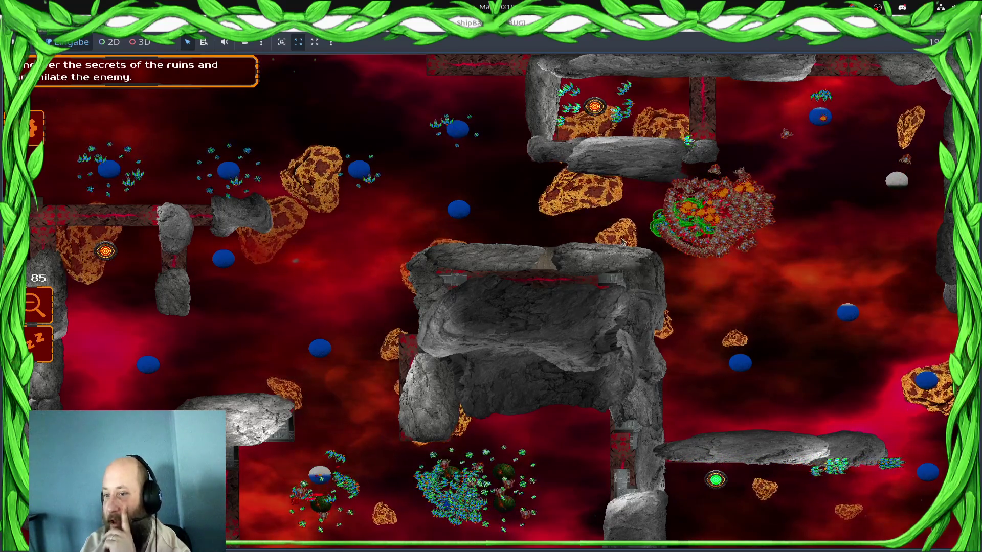
right_click(595, 230)
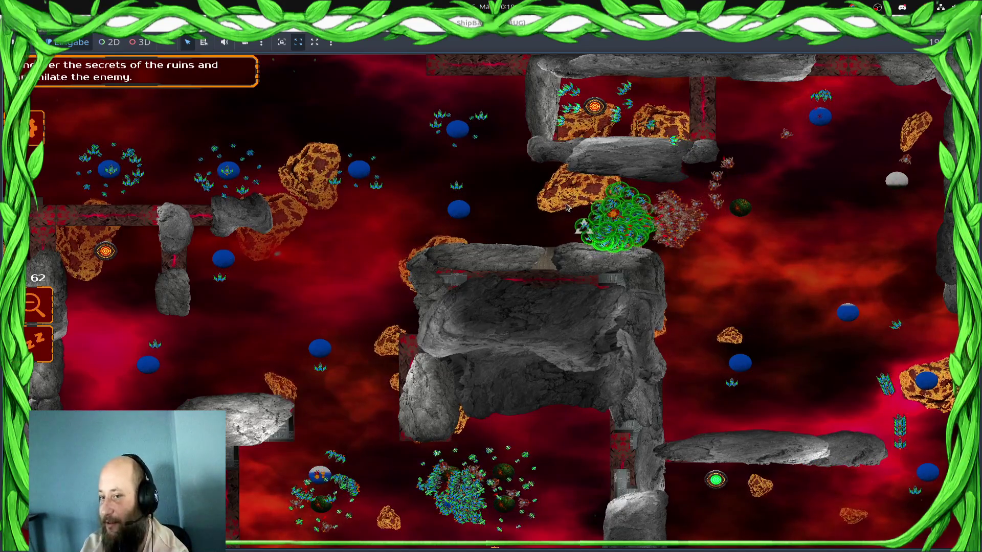
right_click(457, 156)
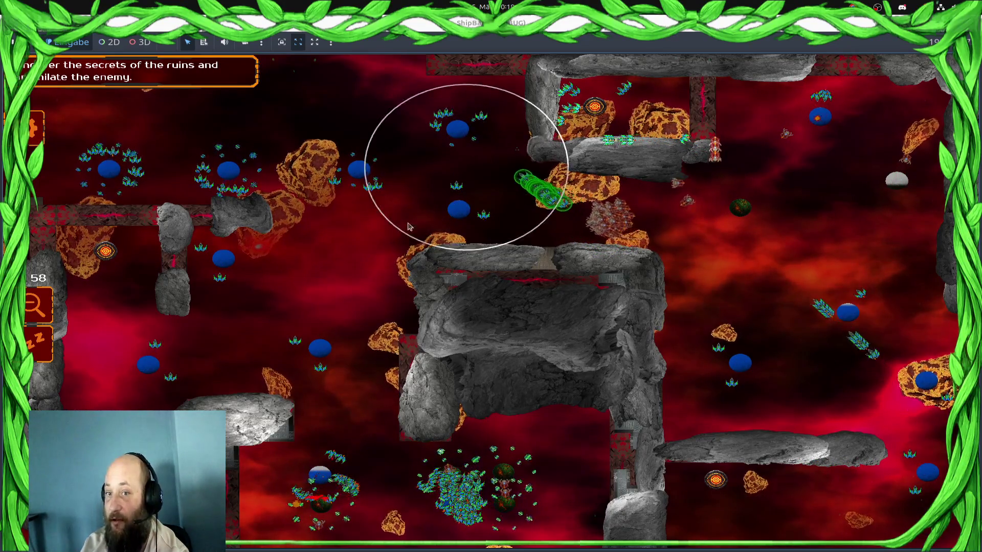
left_click_drag(767, 246, 870, 337)
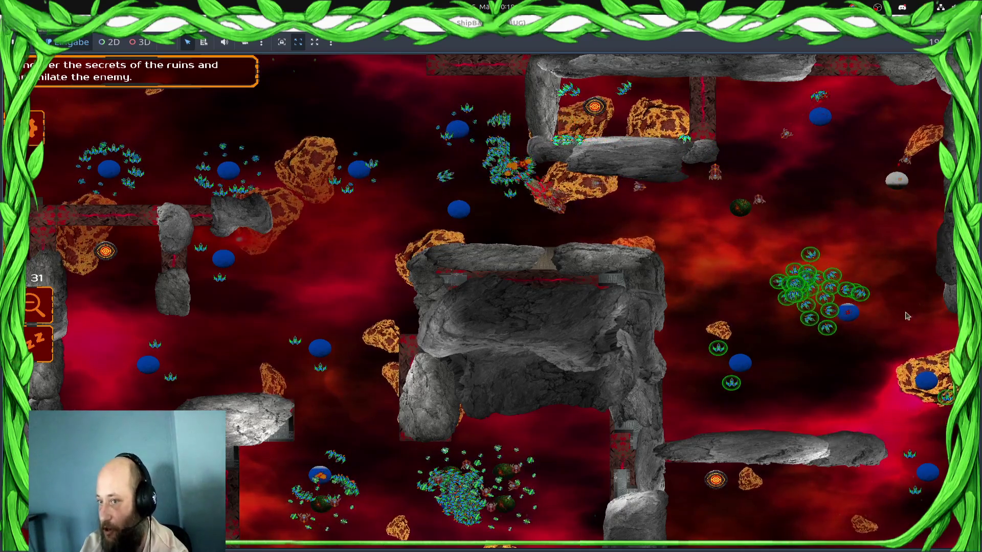
right_click(741, 207)
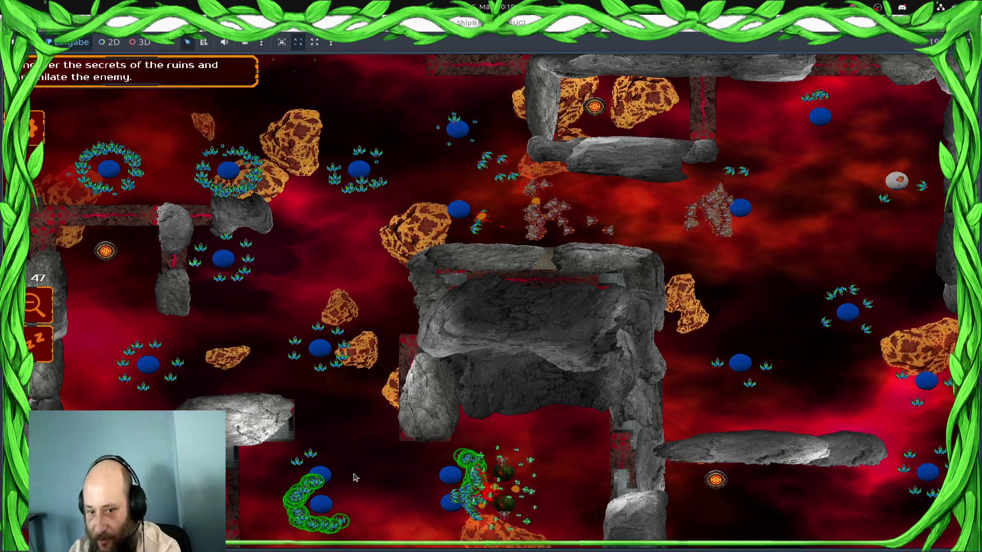
Send the bottom and left-half swarms down toward the bottom ring and the wheel artifact.
left_click_drag(229, 548, 231, 547)
right_click(447, 535)
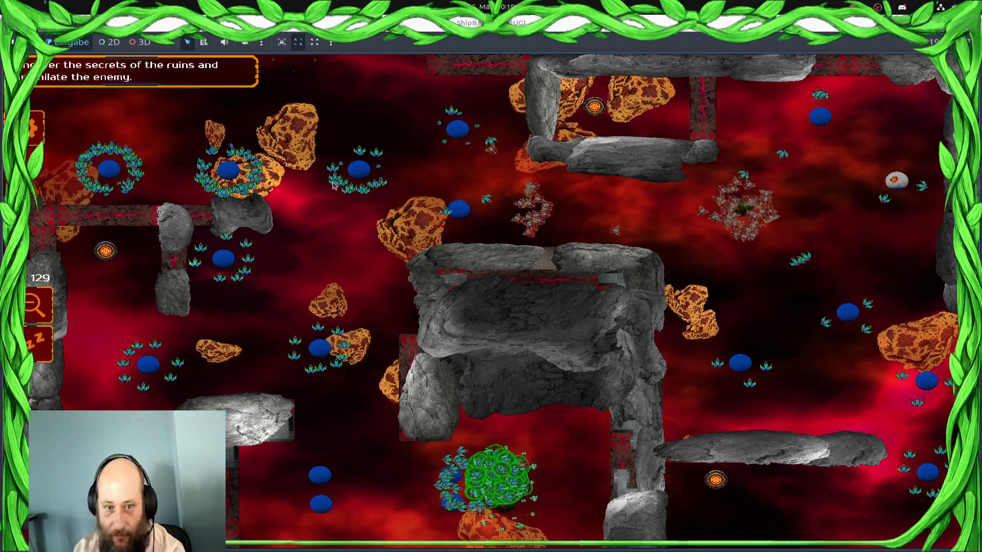
left_click_drag(307, 235, 302, 506)
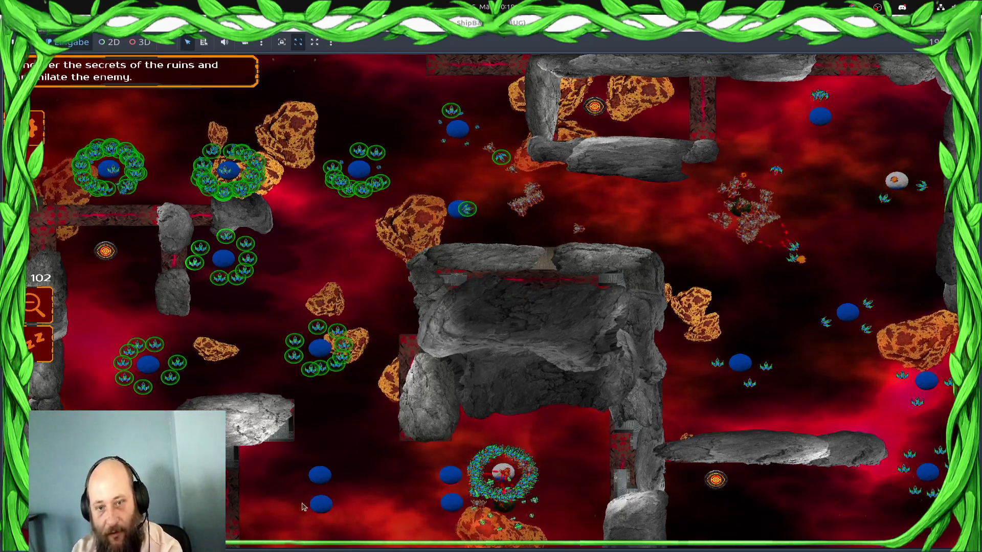
right_click(504, 501)
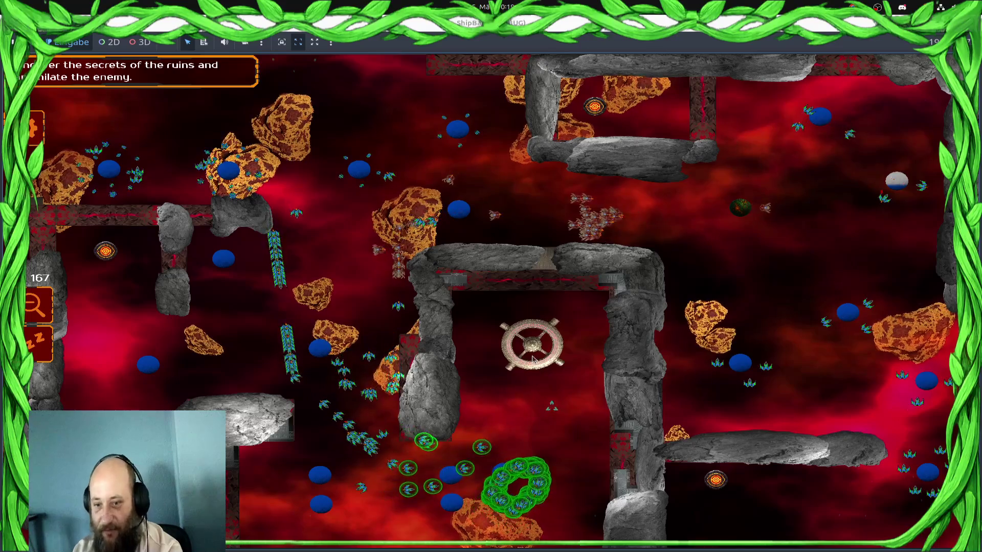
right_click(520, 343)
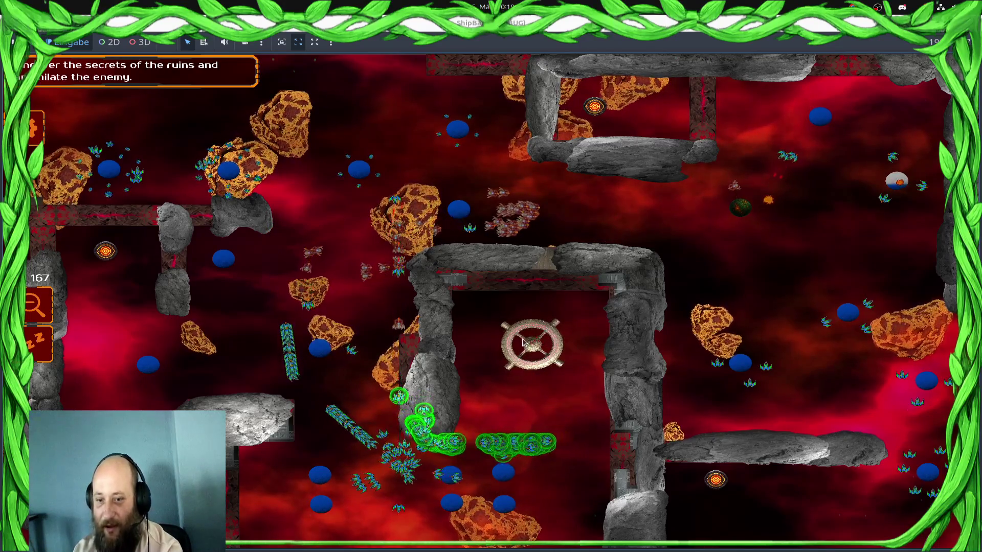
right_click(592, 483)
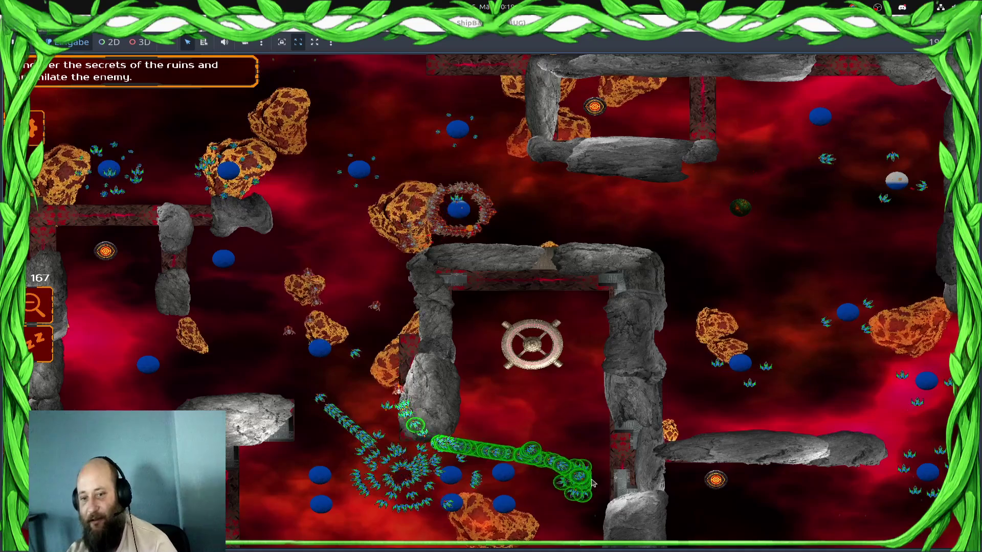
Return to the Godot editor and stop the running game with F8.
key("super")
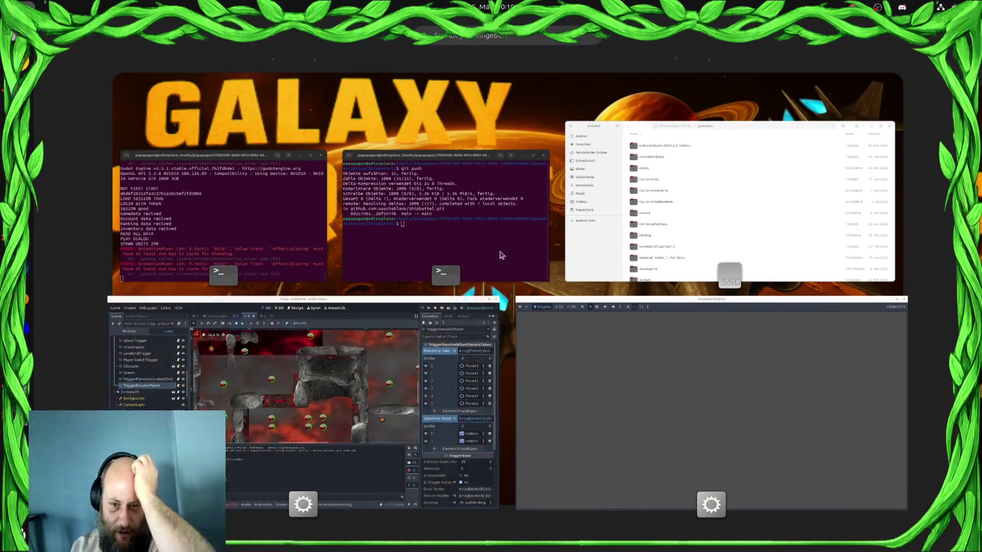
left_click(398, 332)
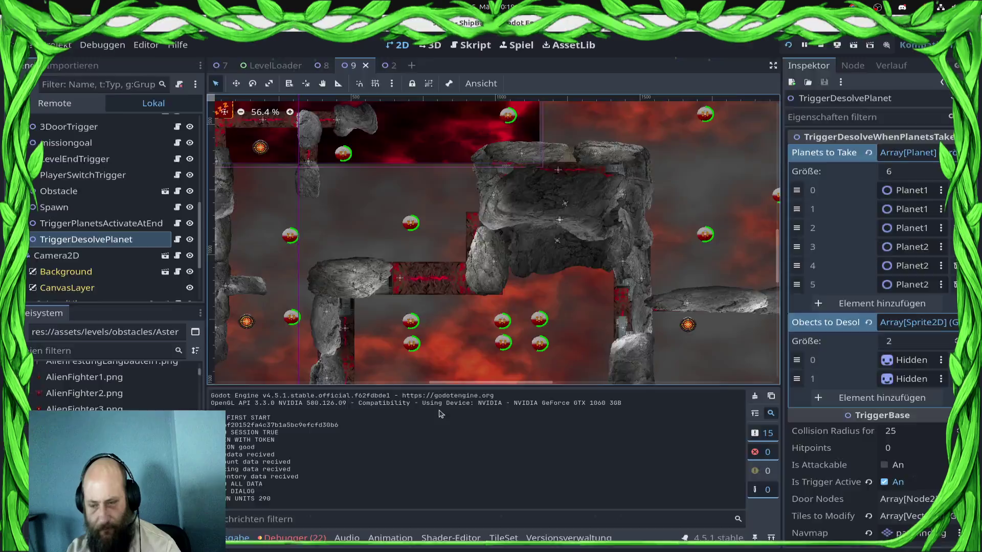
key("super")
left_click(741, 390)
key("alt+Tab")
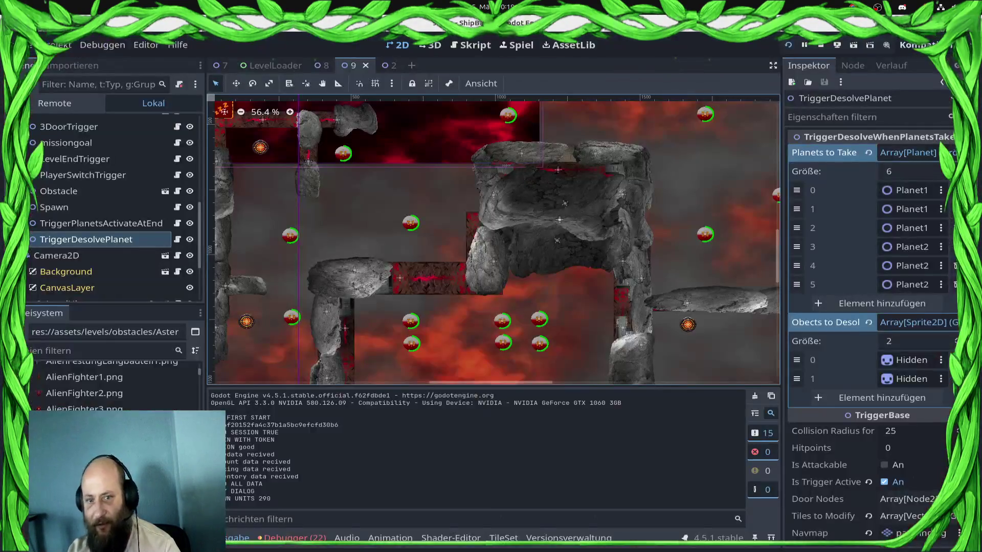
key("F8")
Add modify_tiles(false) below toggle_active(false) in the trigger script, save, and relaunch the game.
left_click(475, 46)
left_click(554, 309)
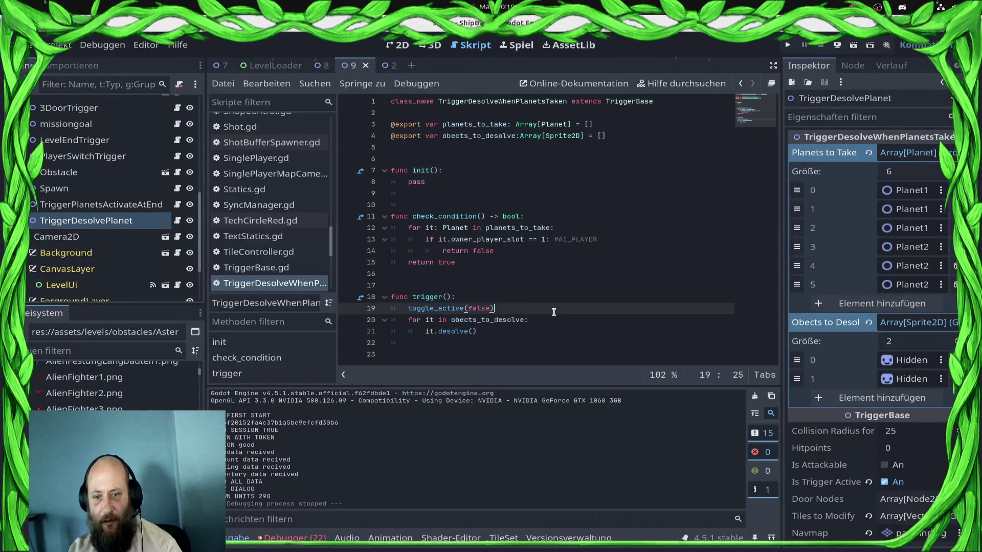
key("Return")
type("m")
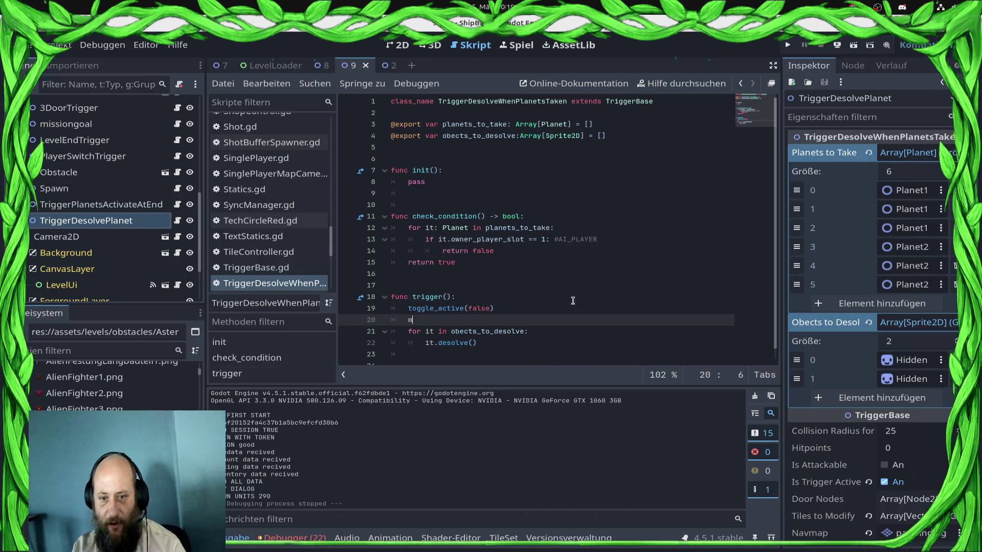
key("Return")
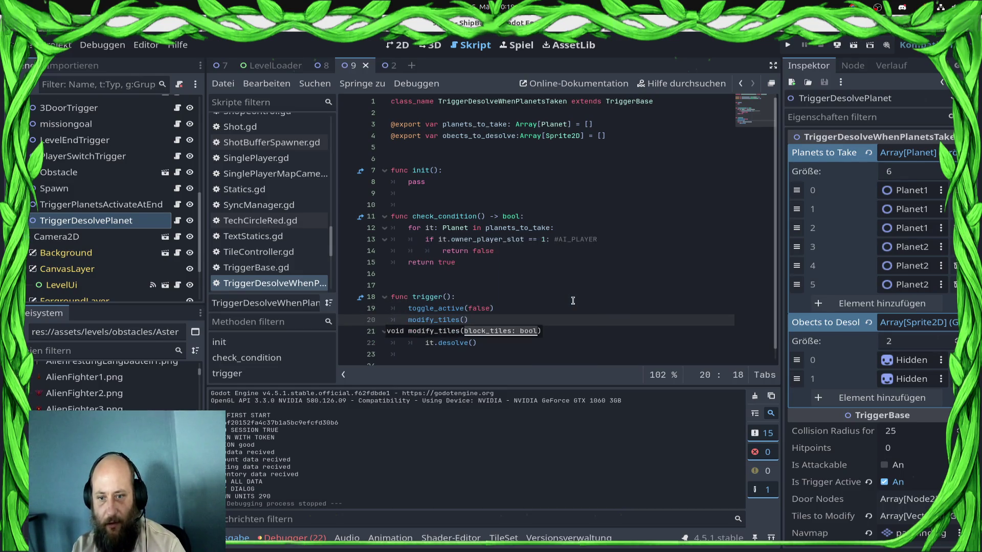
type("e")
key("ctrl+s")
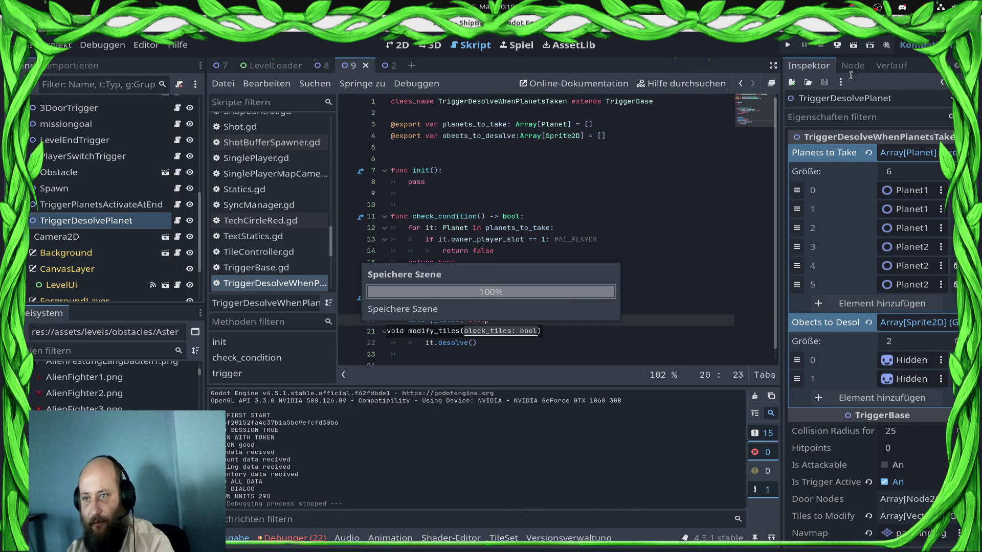
left_click(787, 45)
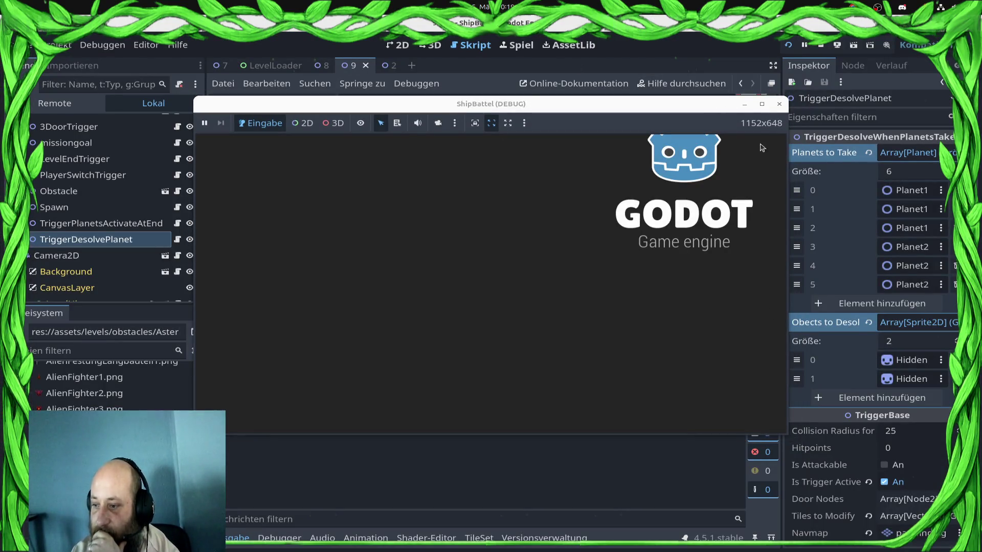
Maximize the debug game window and load level Sector0/9 from the level list.
left_click(760, 104)
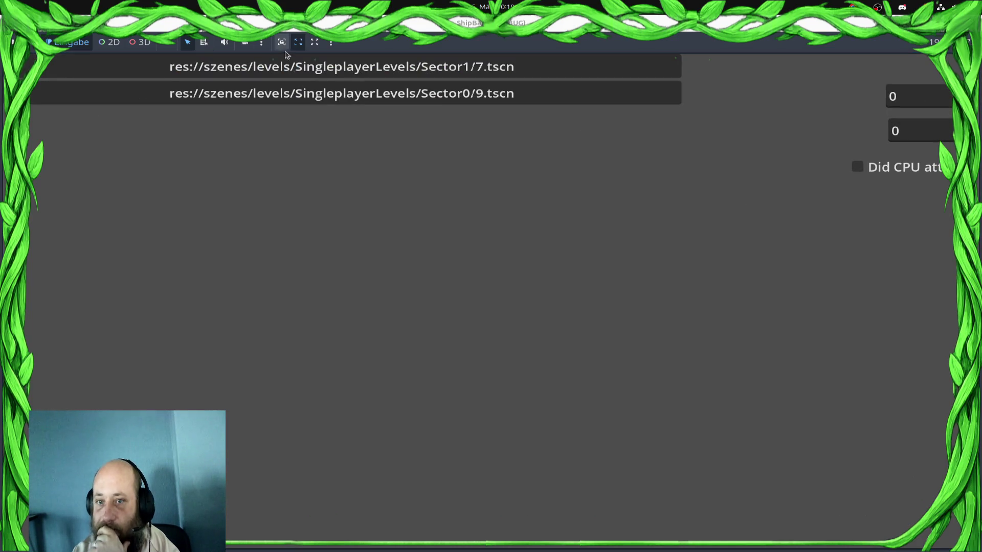
left_click(327, 95)
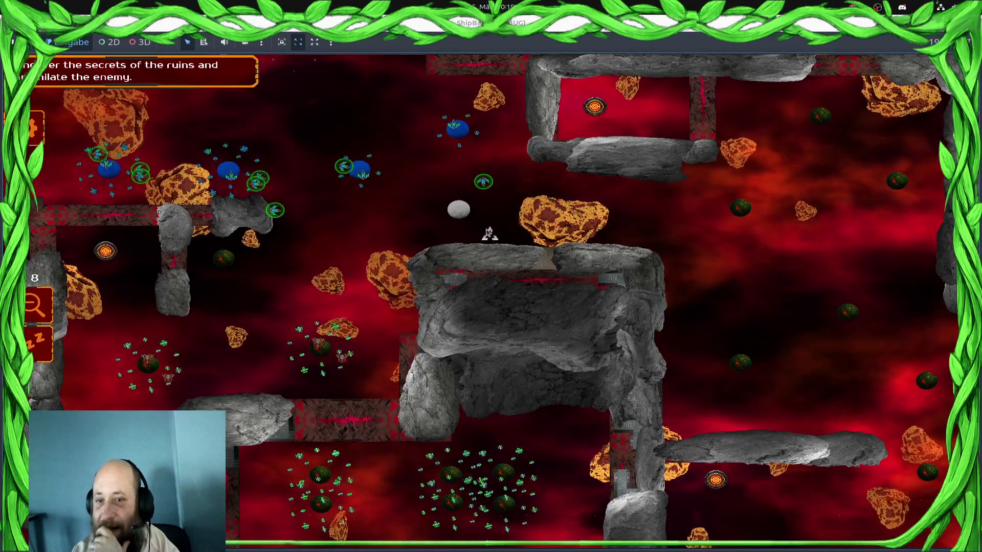
Send the top-left ships to the white planet and gather fleets at the left and central blue planets.
left_click_drag(164, 158, 245, 275)
left_click(458, 208)
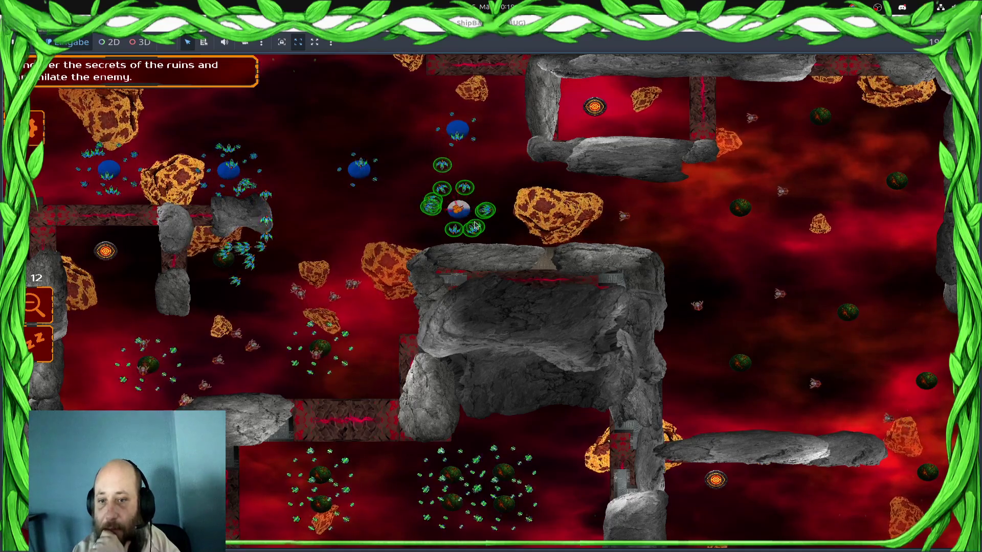
mouse_move(314, 148)
left_mouse_down()
mouse_move(82, 162)
mouse_move(67, 127)
left_mouse_up()
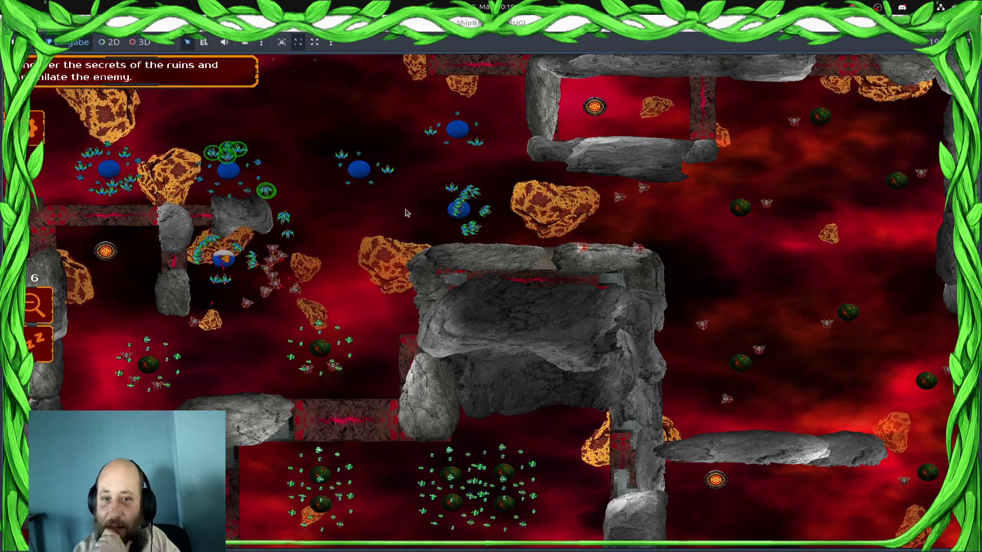
left_click_drag(501, 332, 498, 330)
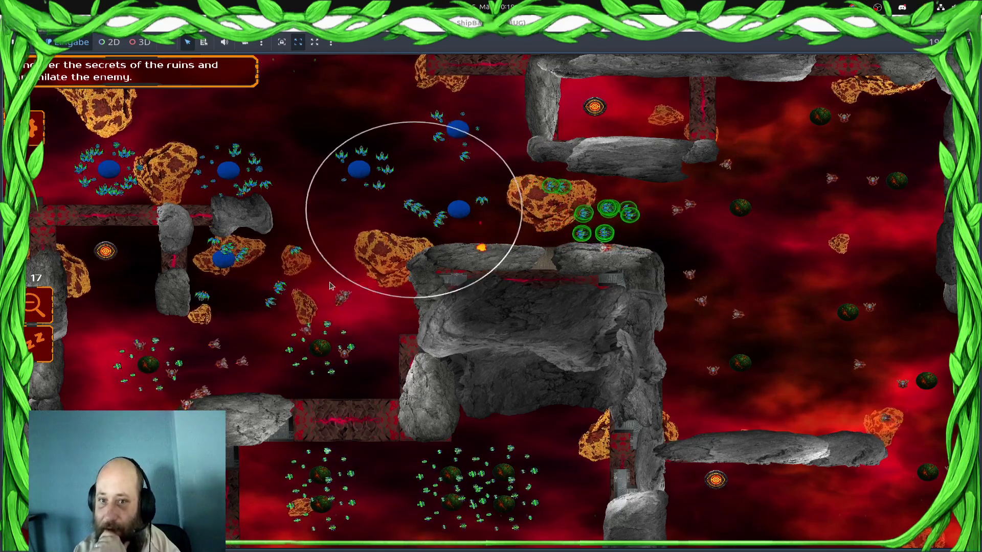
left_click_drag(330, 286, 331, 288)
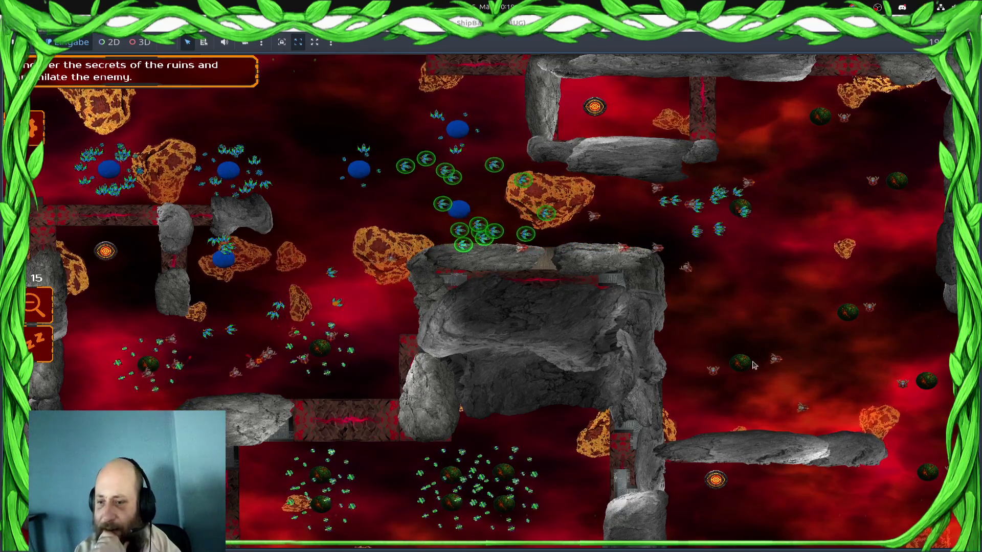
left_click_drag(271, 154, 275, 332)
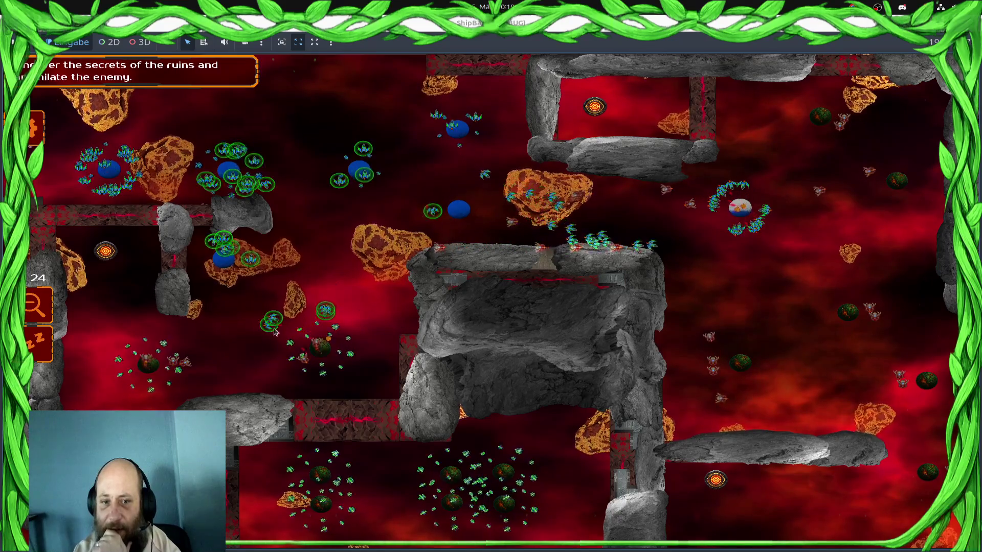
left_click_drag(449, 136, 450, 136)
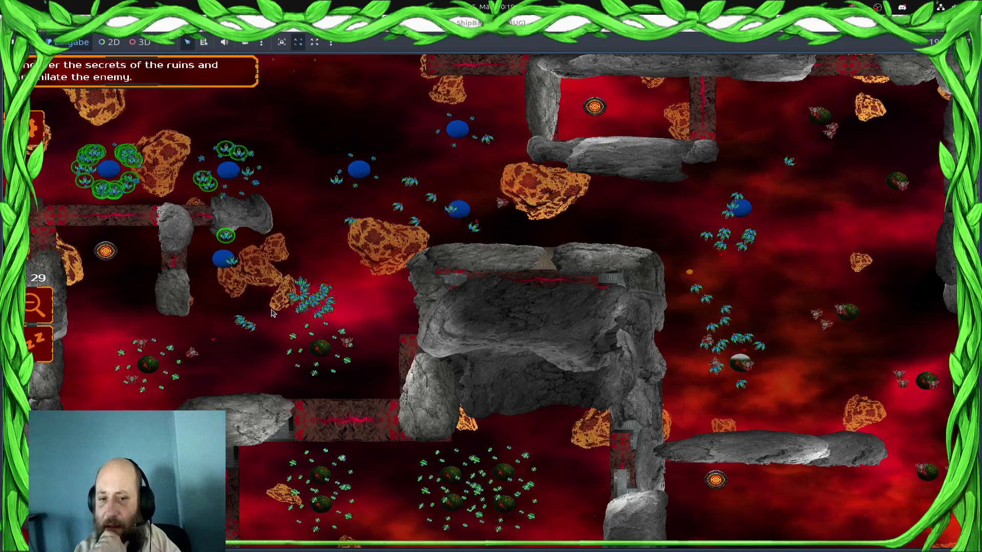
left_click_drag(324, 306, 324, 307)
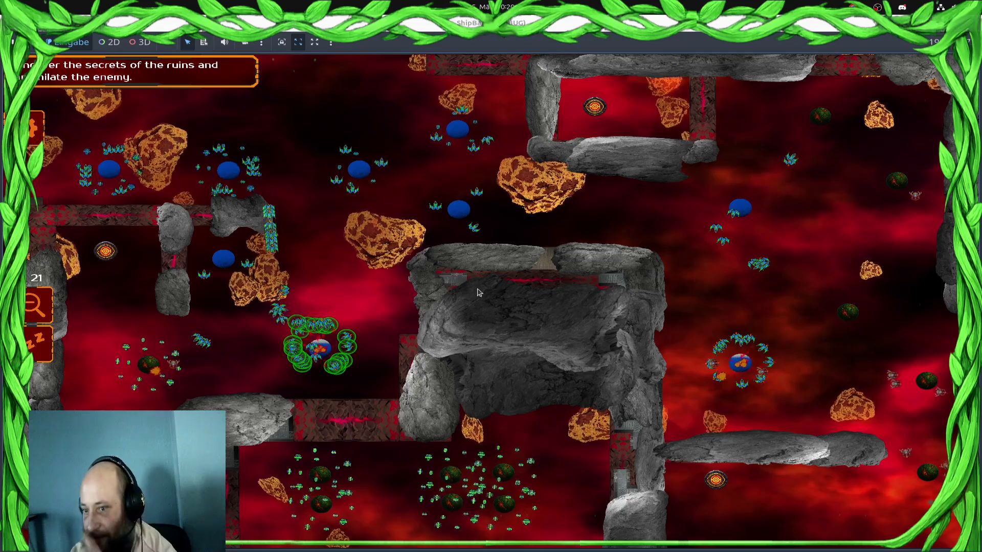
Send ships to the nearby asteroid, the lower-left planet and the upper-right planet.
left_click(740, 358)
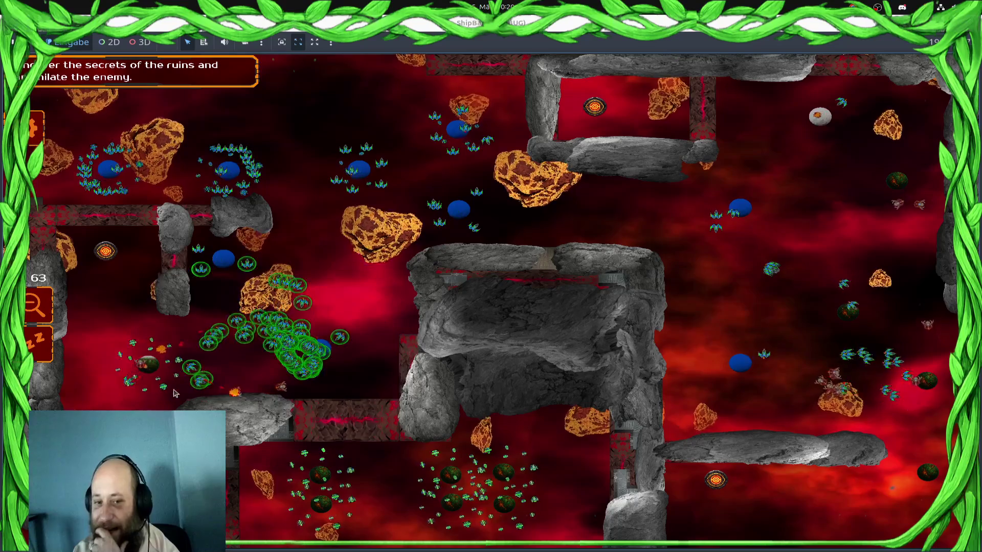
left_click_drag(519, 114, 357, 232)
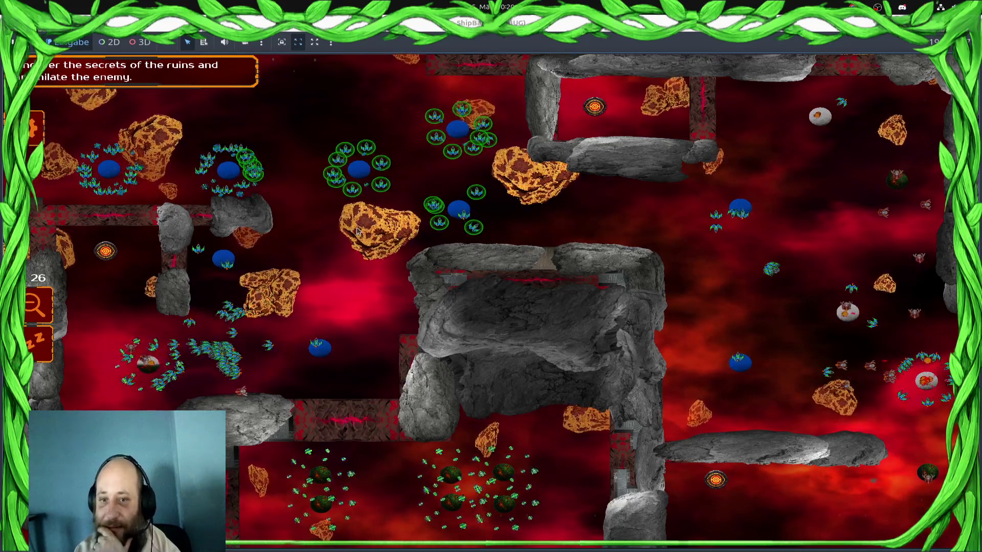
left_click(357, 231)
left_click_drag(823, 217, 883, 438)
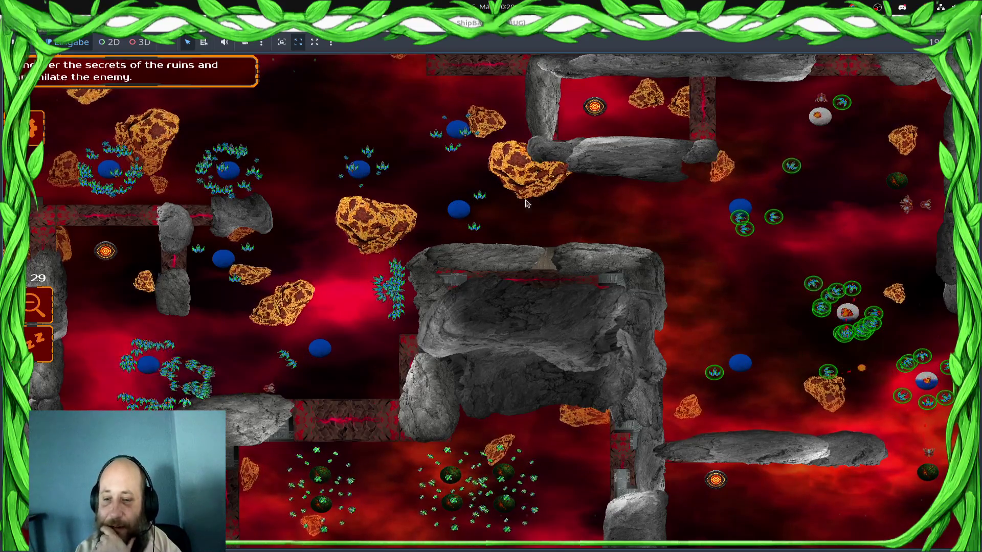
left_click_drag(360, 186, 222, 339)
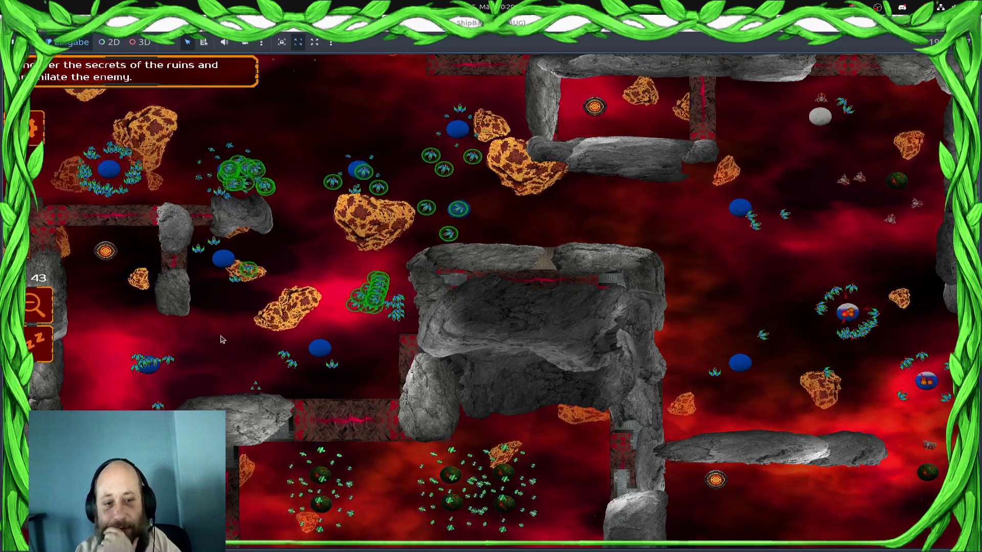
left_click(148, 364)
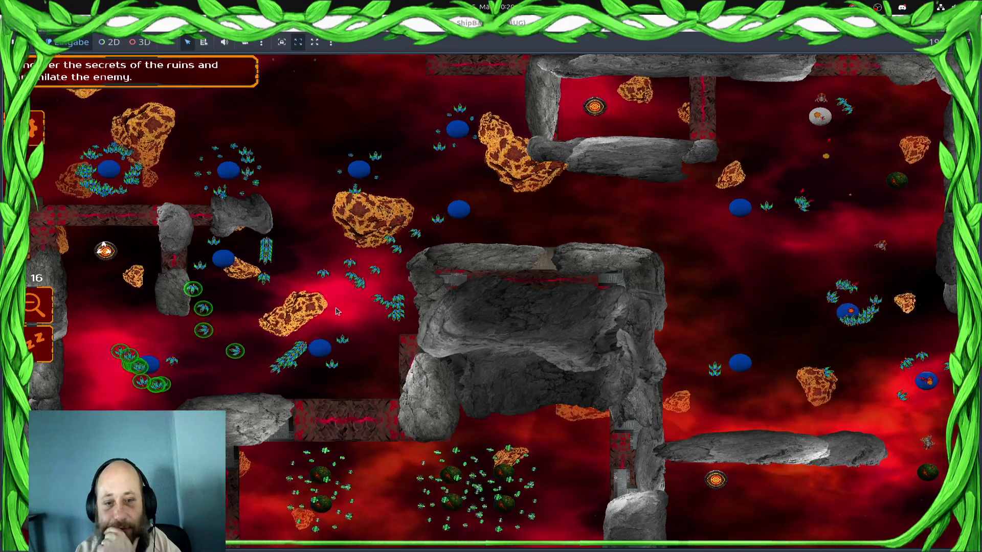
left_click_drag(859, 271, 890, 200)
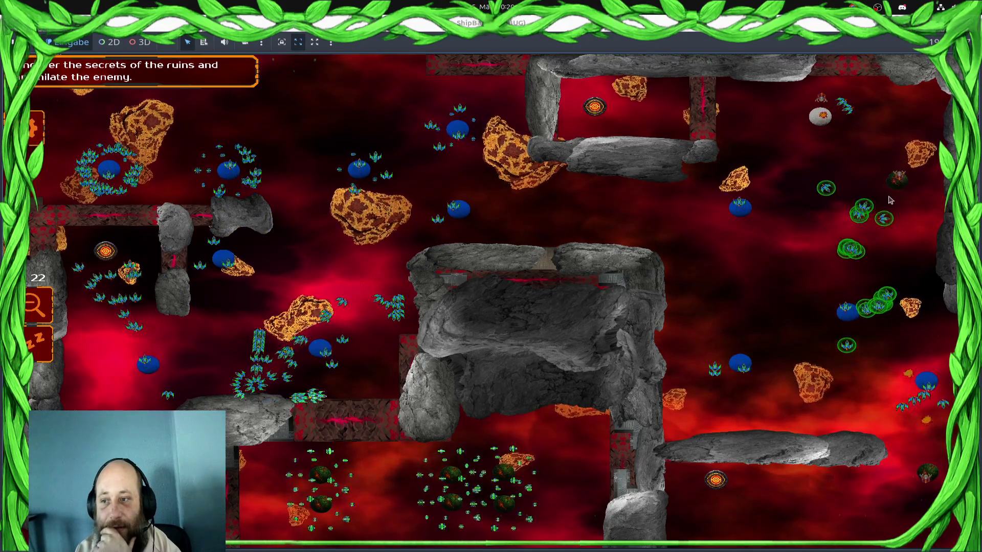
left_click(898, 178)
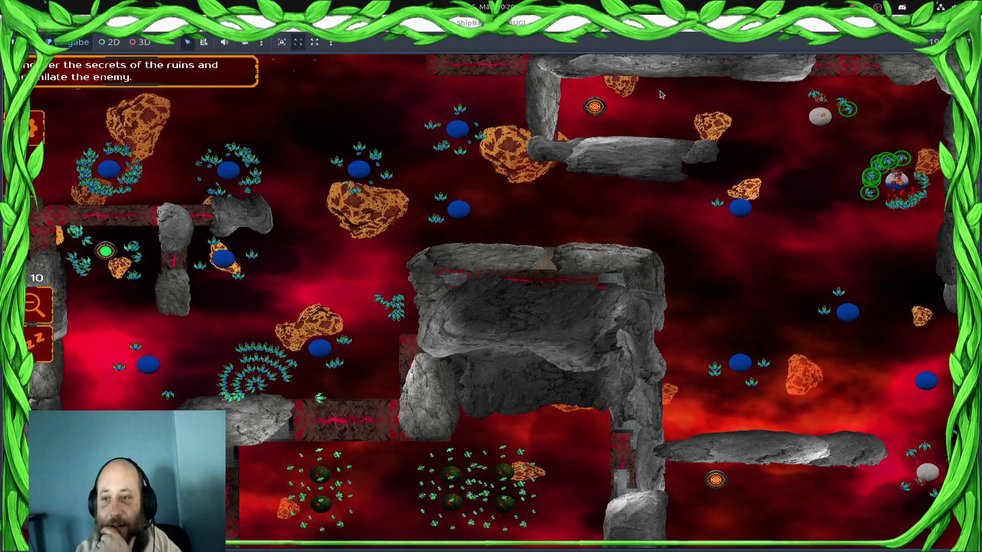
Attack the enemy target and push the right-side ships onto the bottom-right planet.
left_click(594, 107)
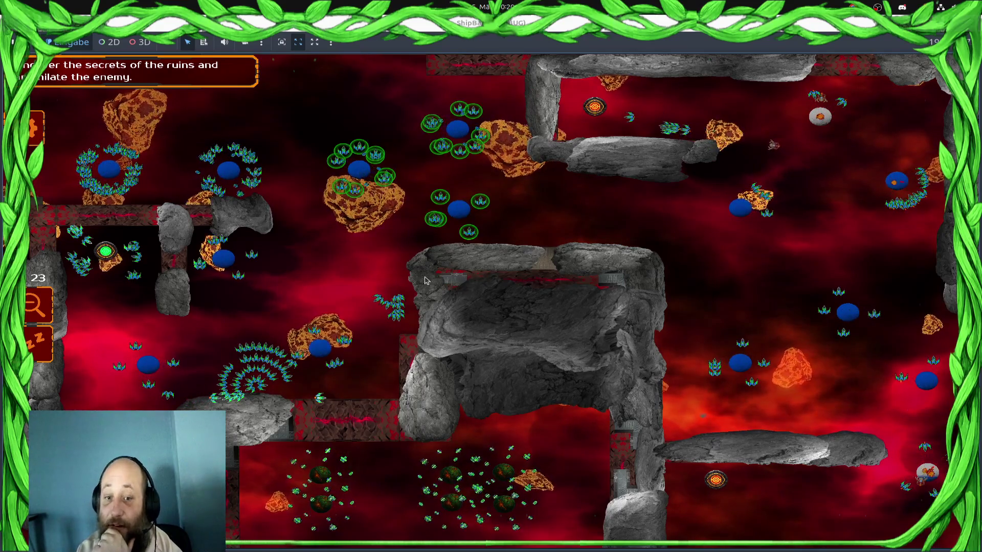
left_click_drag(703, 281, 951, 499)
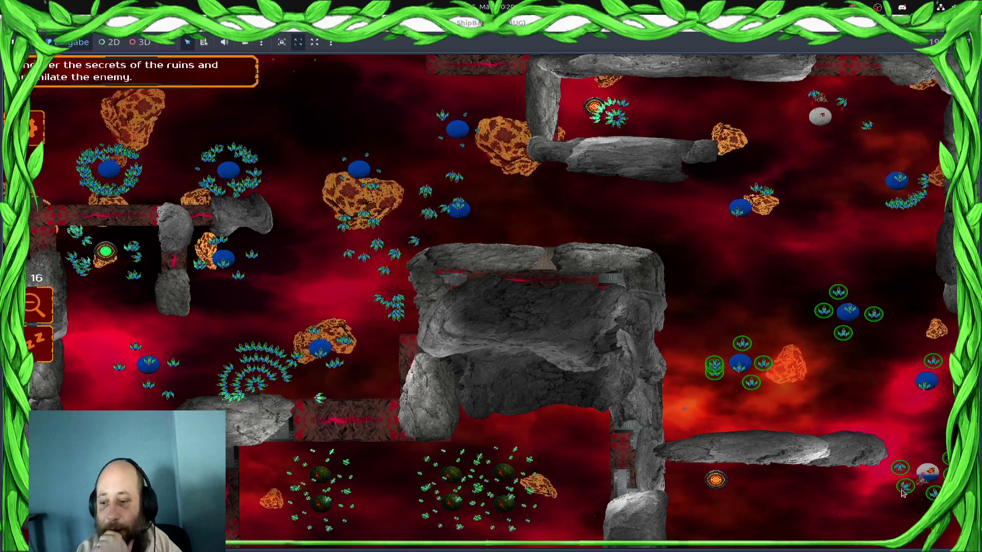
left_click(928, 473)
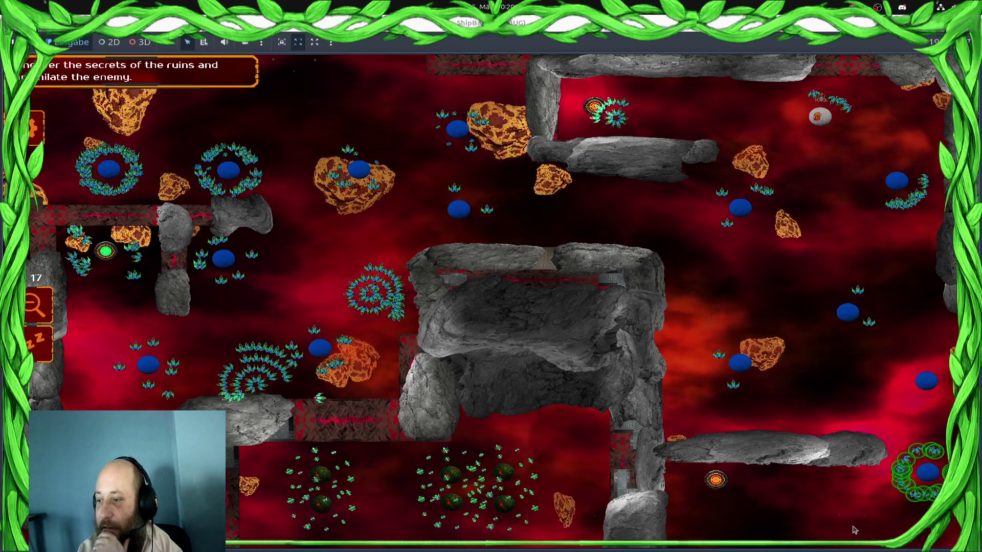
right_click(845, 521)
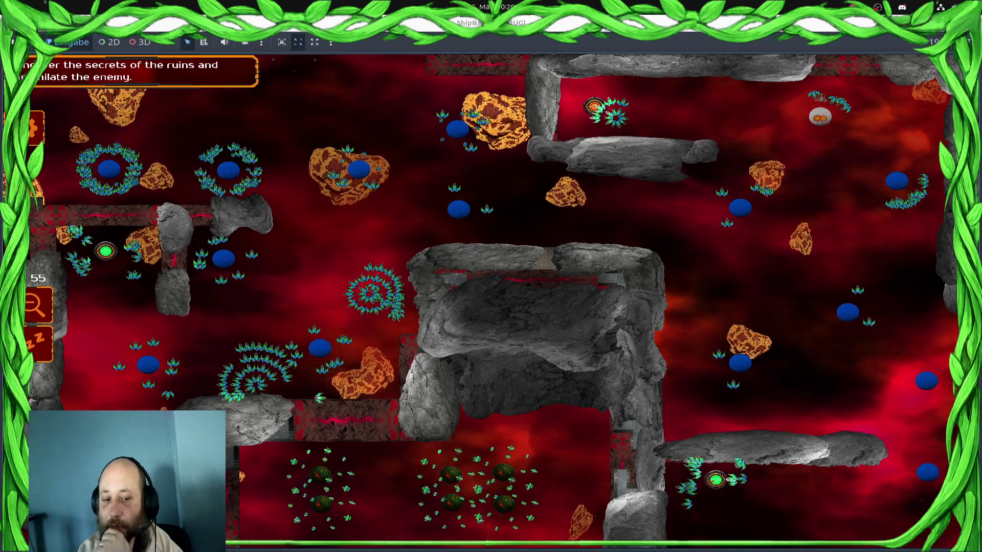
left_click(630, 127)
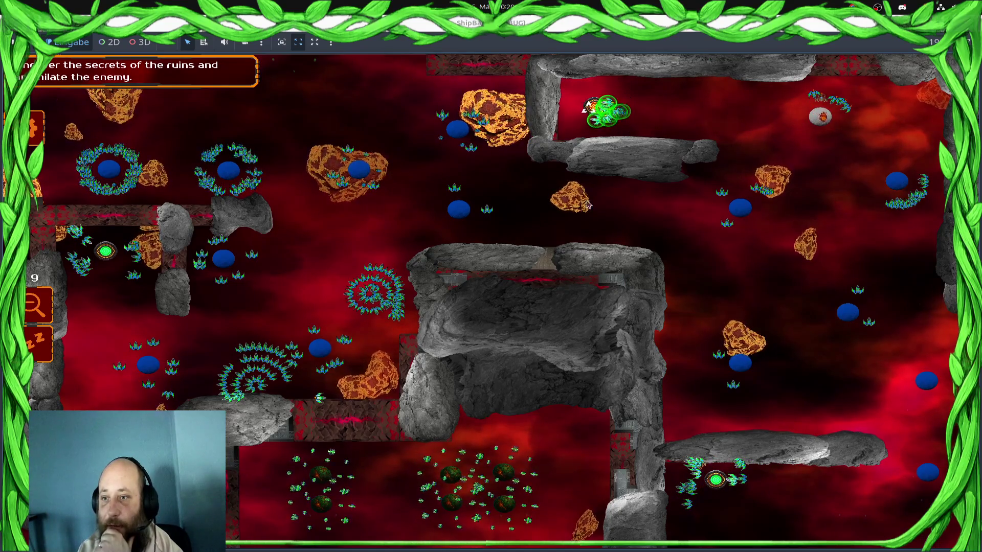
left_click(213, 367)
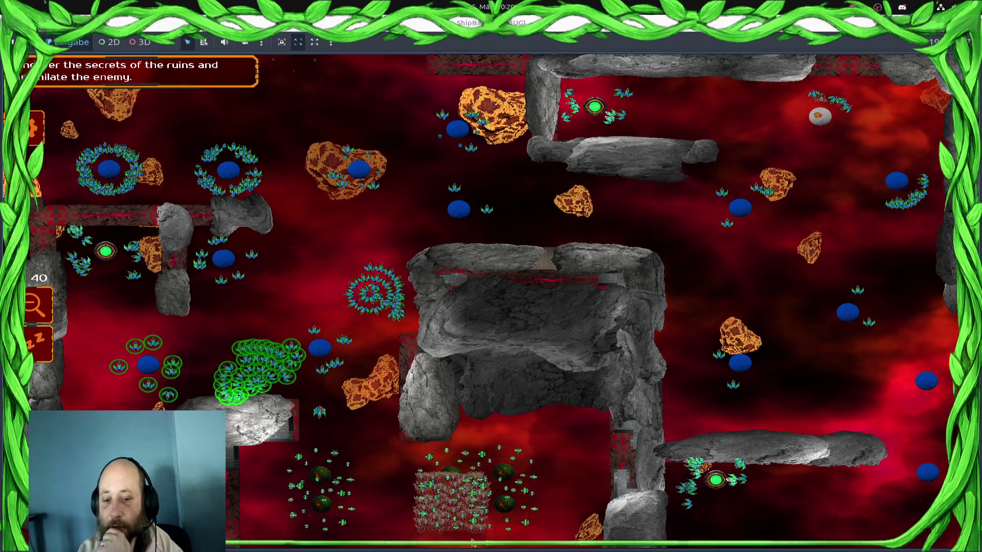
Send units to the lower-centre swarm, then order every unit toward the centre-left swarm.
right_click(358, 458)
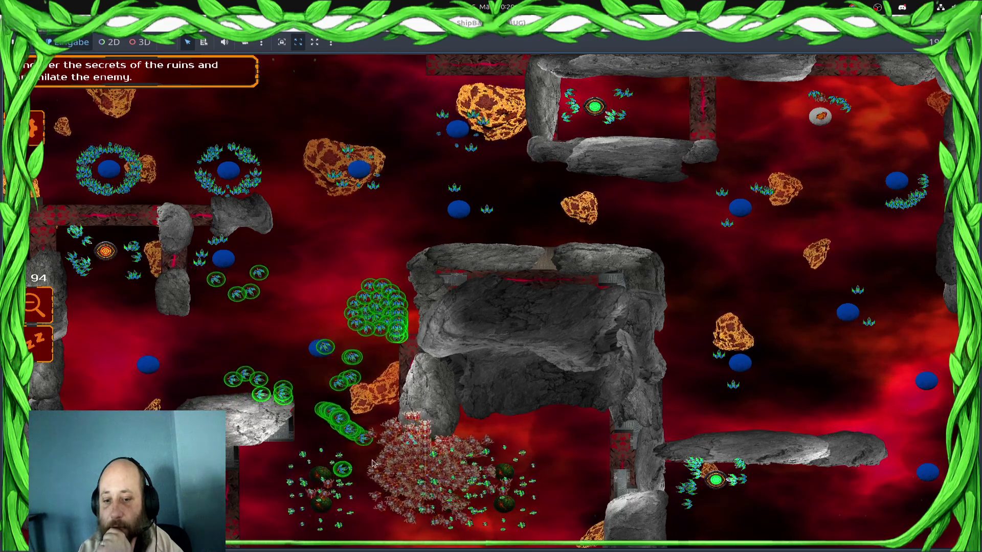
left_click(338, 442)
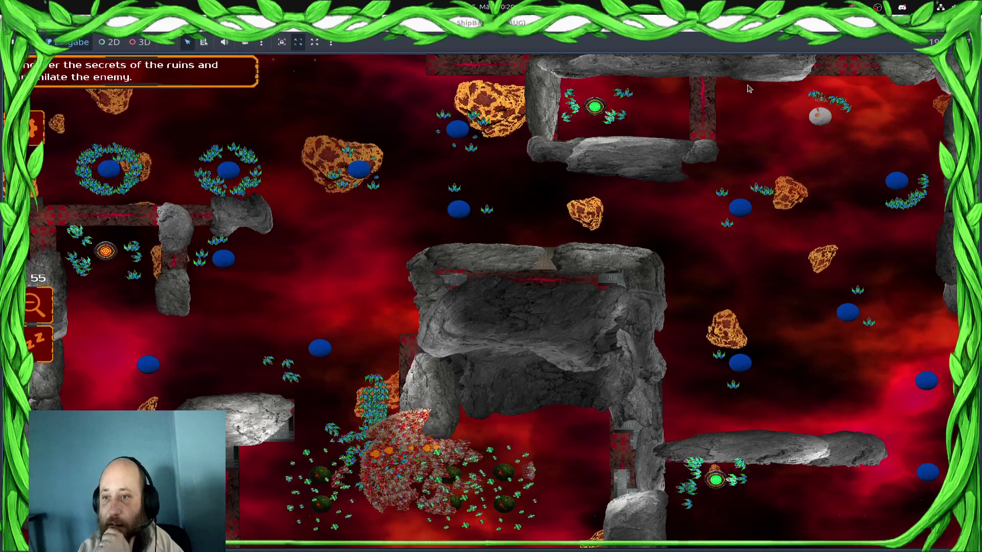
left_click(828, 361)
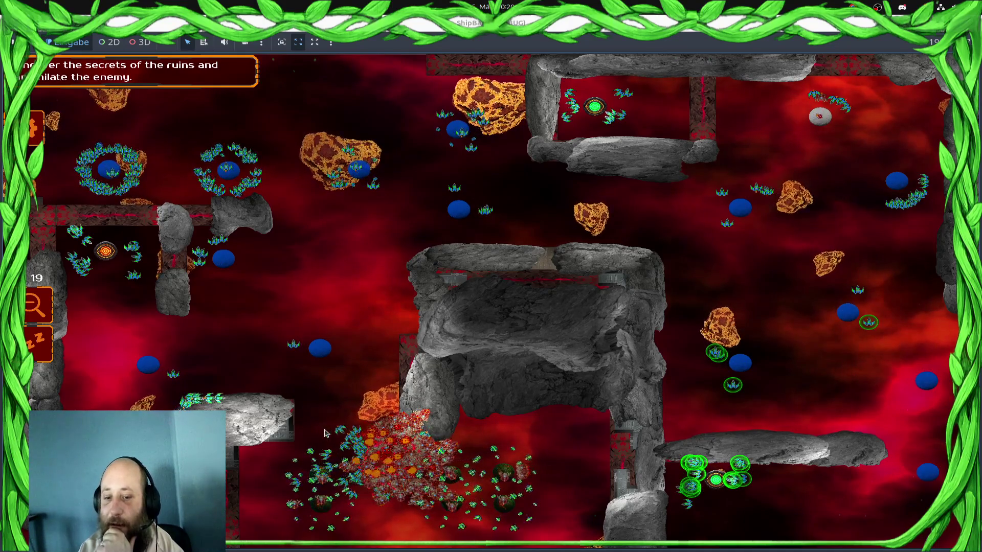
left_click(241, 164)
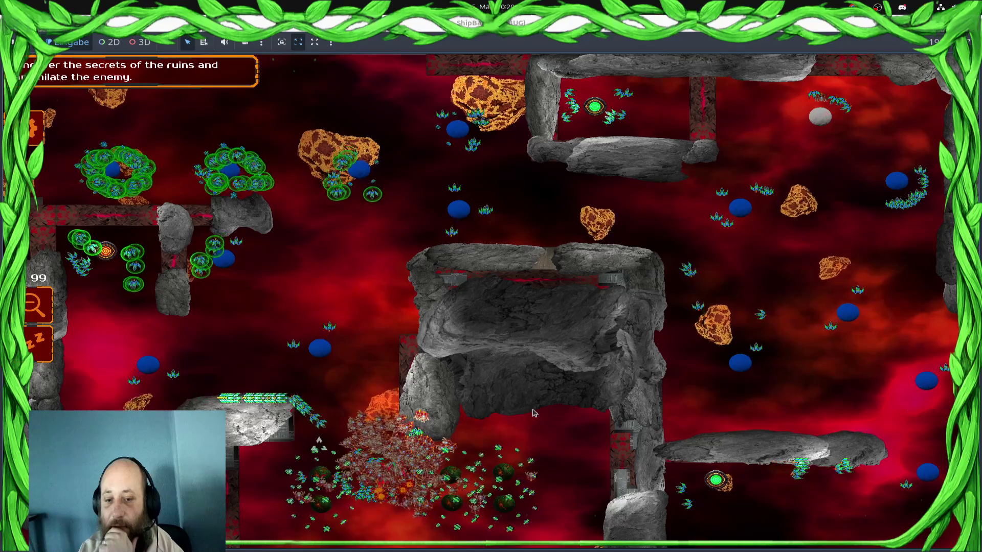
left_click(385, 513)
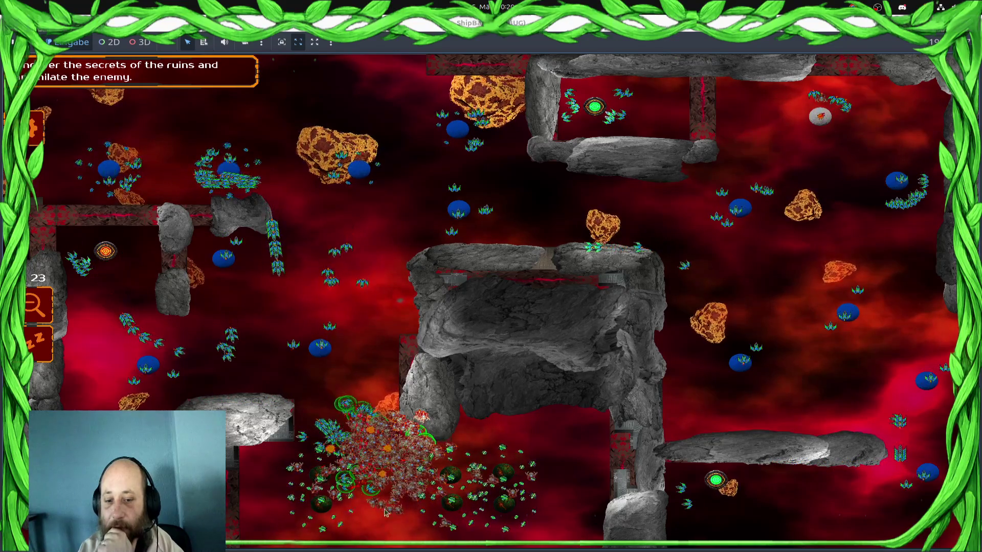
left_click(385, 512)
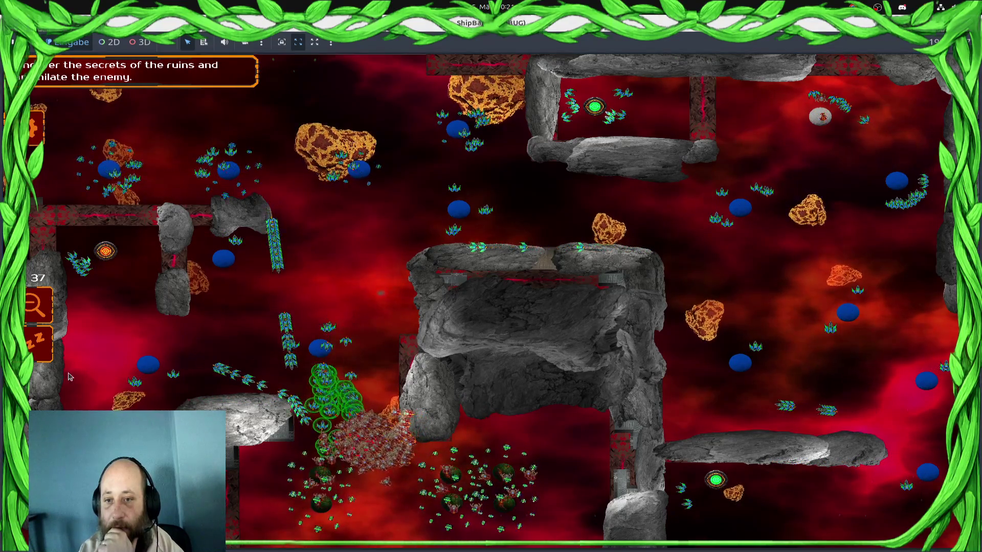
key("ctrl+a")
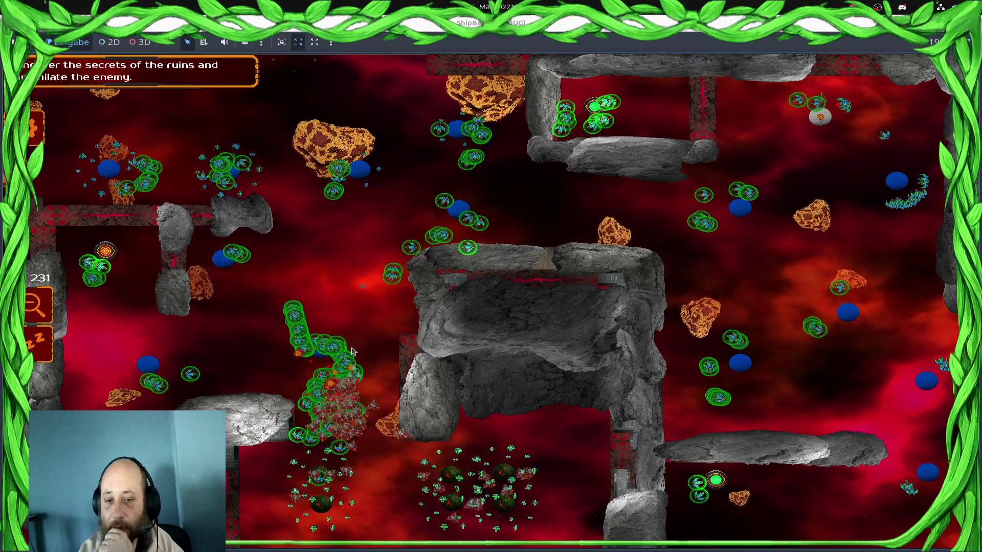
left_click(351, 351)
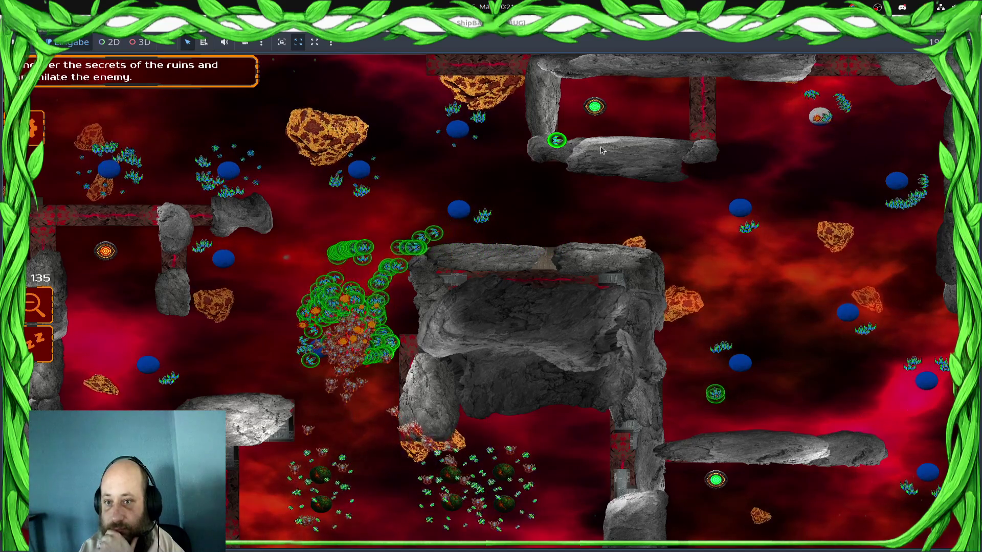
Mass the central, right-side and upper-left groups onto the lower-centre enemy battle.
left_click(457, 129)
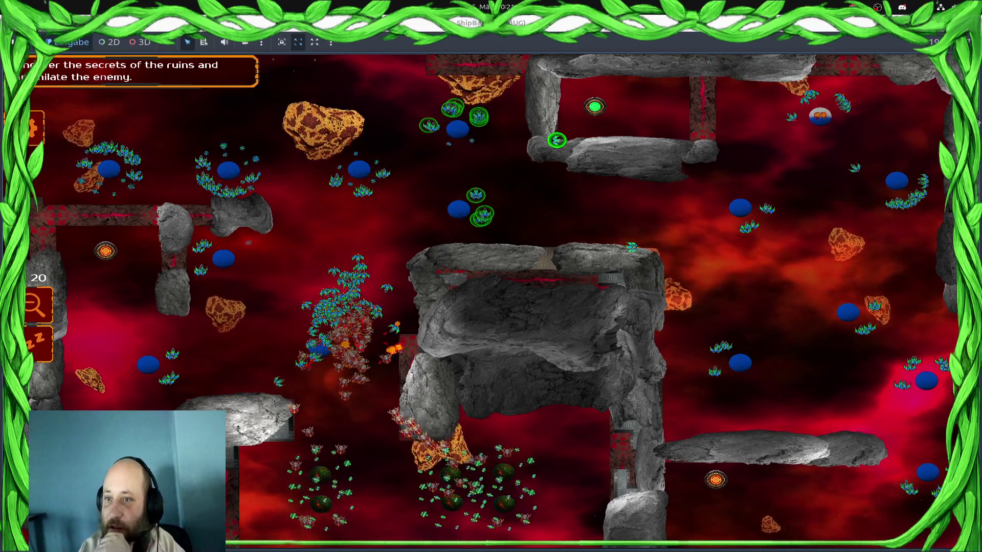
left_click_drag(826, 207, 941, 210)
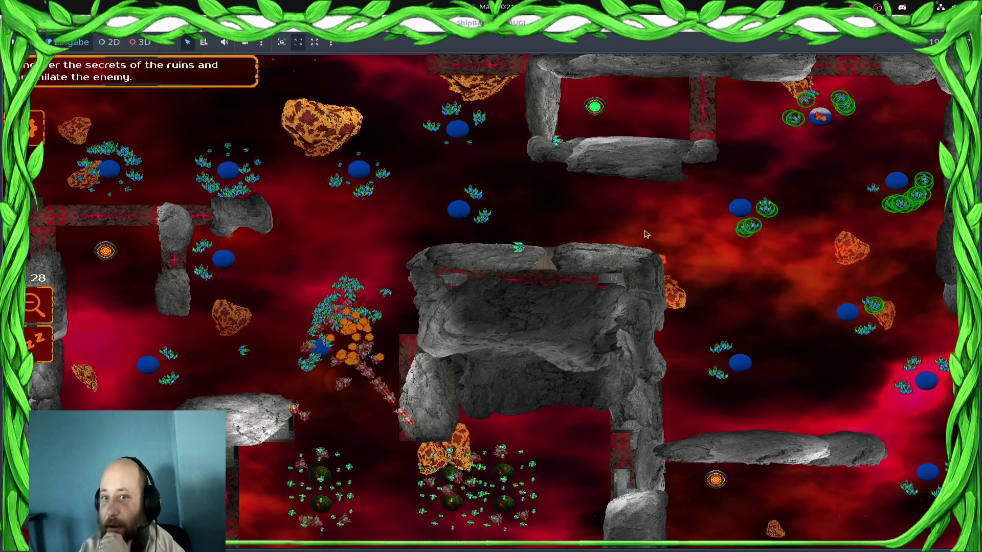
mouse_move(584, 259)
left_mouse_down()
mouse_move(490, 202)
mouse_move(286, 312)
left_mouse_up()
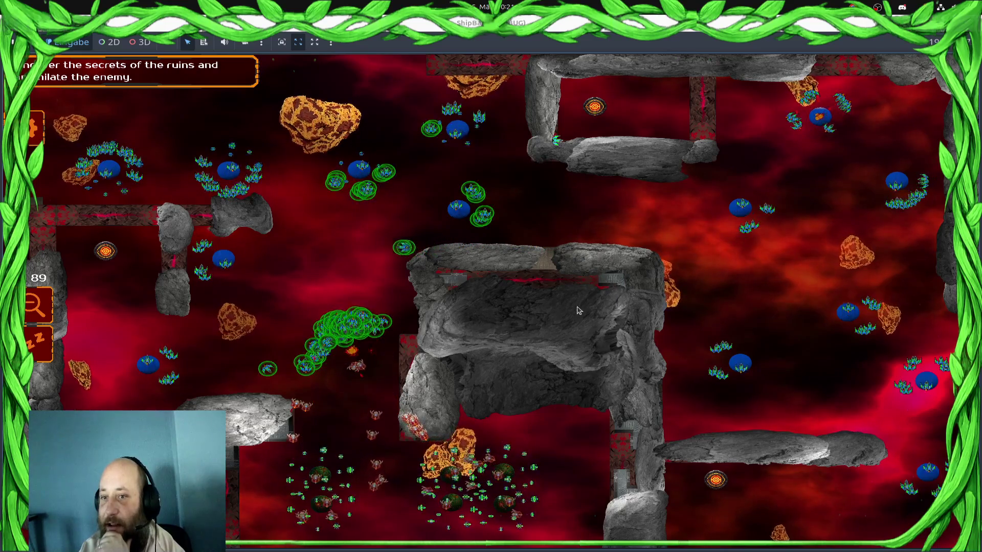
right_click(33, 202)
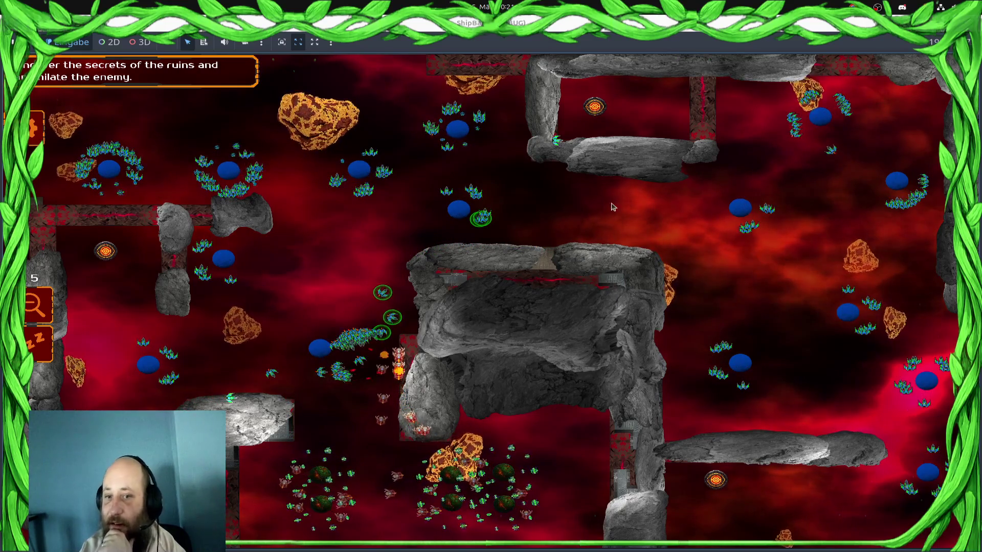
mouse_move(614, 207)
left_mouse_down()
mouse_move(240, 373)
mouse_move(360, 453)
mouse_move(449, 404)
mouse_move(307, 517)
mouse_move(337, 483)
left_mouse_up()
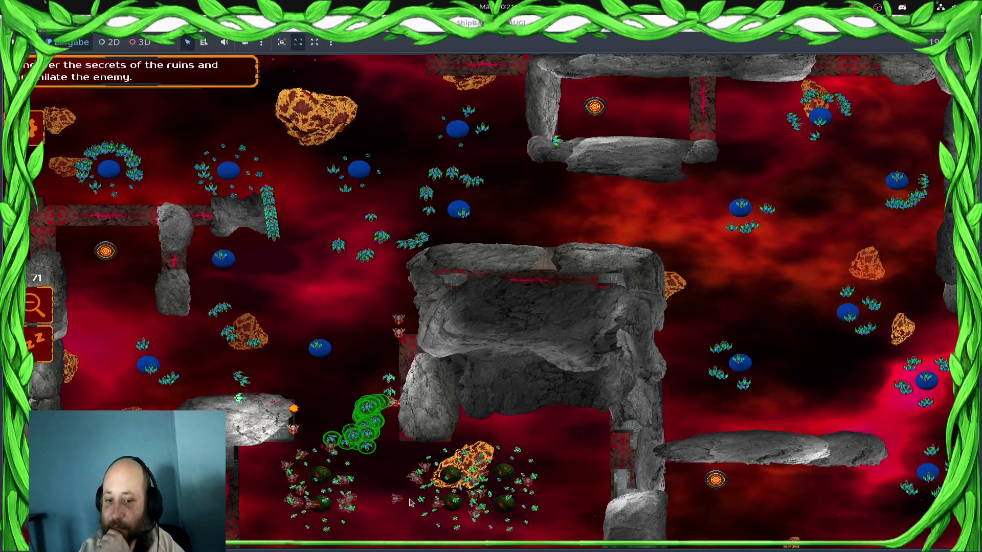
right_click(338, 483)
left_click_drag(358, 287, 368, 266)
right_click(336, 470)
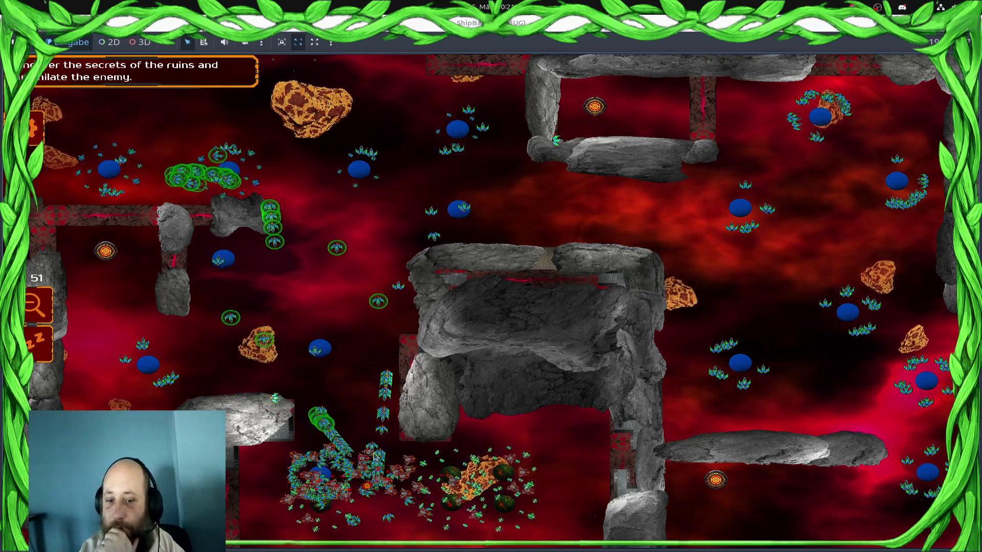
left_click_drag(367, 535, 417, 486)
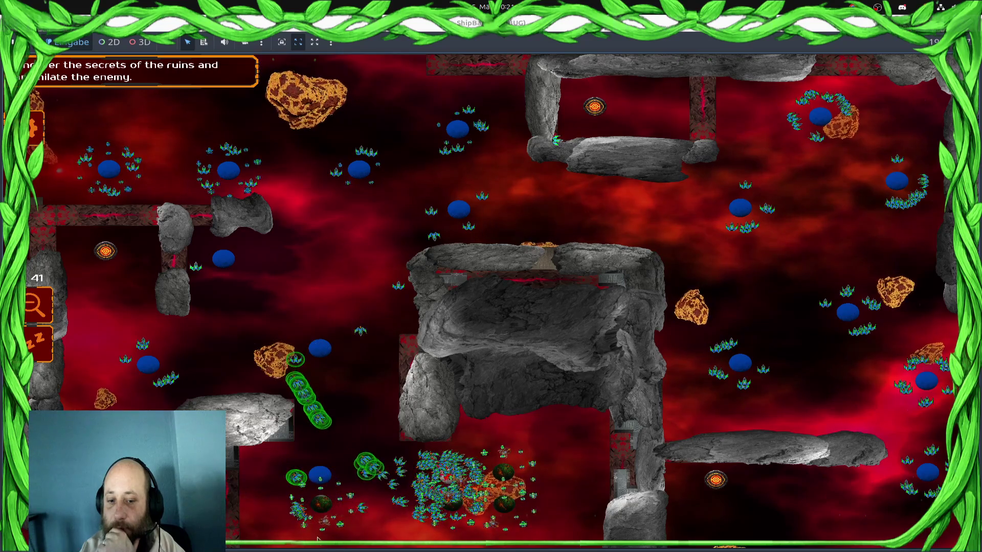
key("x")
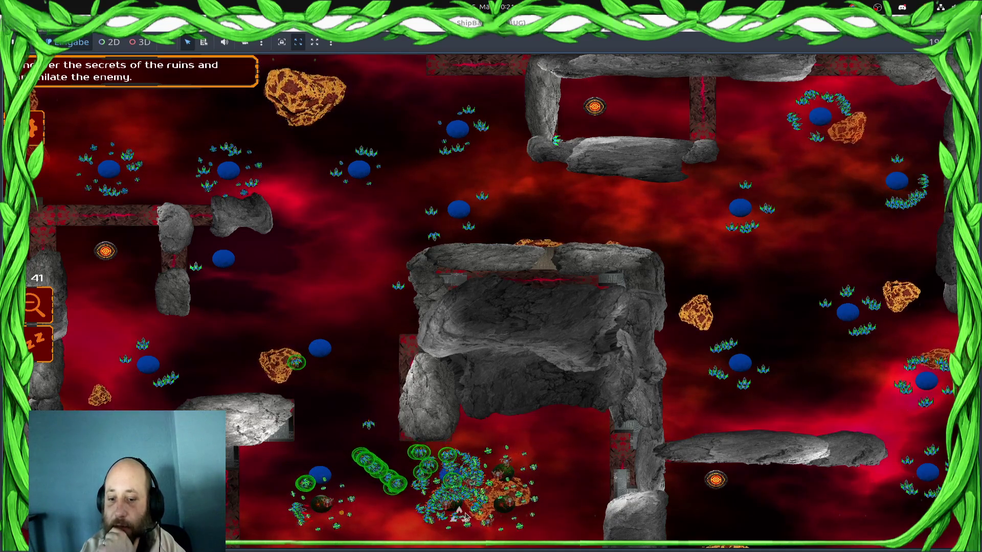
Send the lower cluster up to the wheel emblem and along the ruins' bottom, then restore the editor panels.
left_click_drag(287, 506, 338, 519)
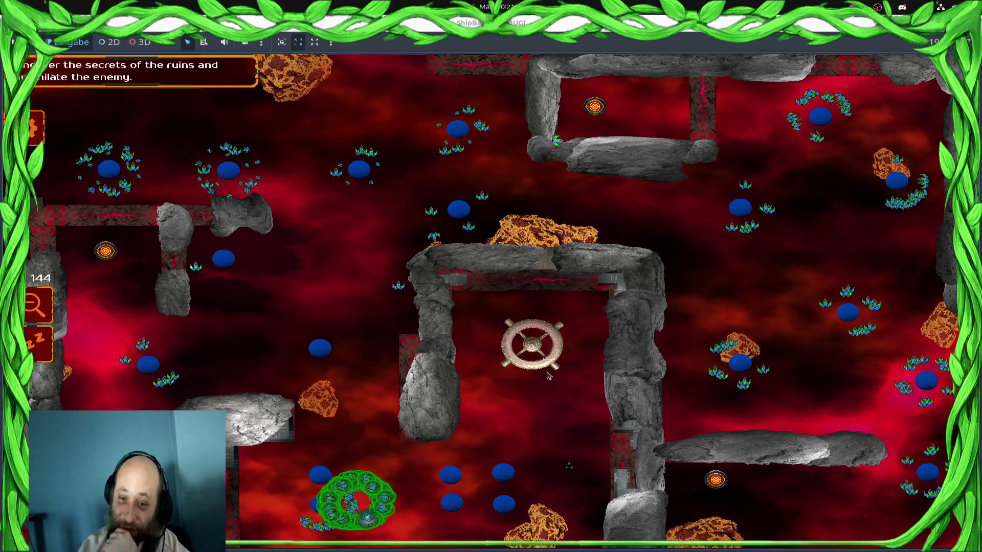
right_click(525, 362)
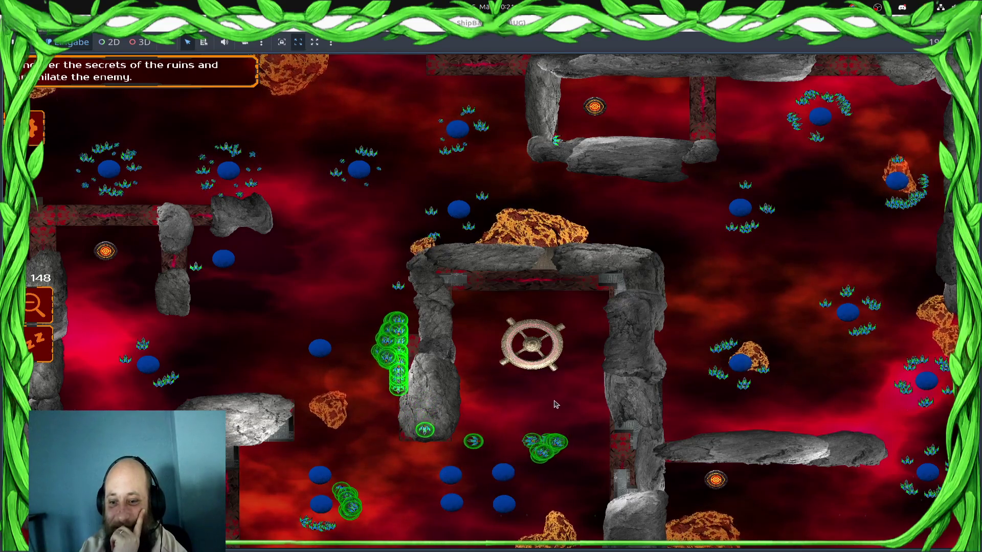
right_click(577, 455)
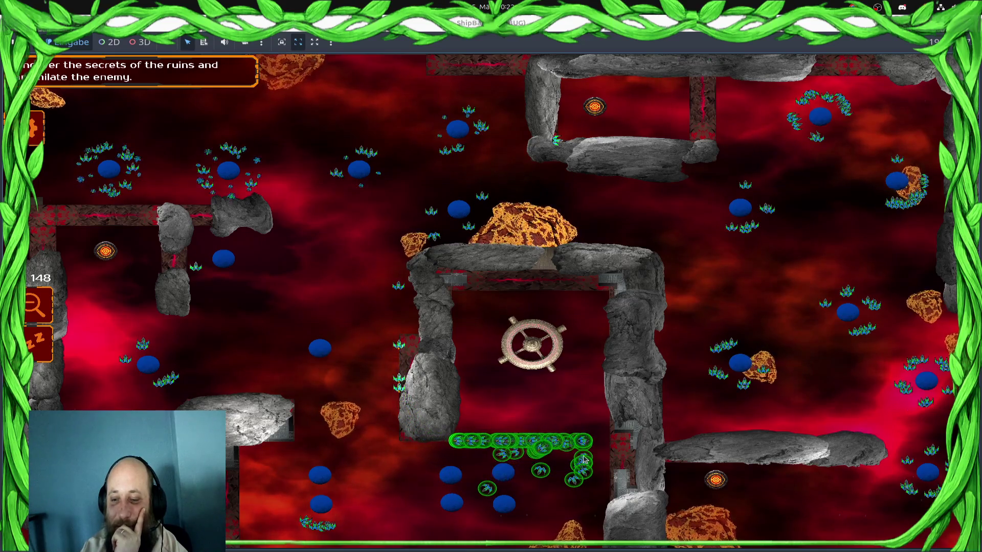
key("ctrl+shift+F11")
Stop the game and complete the modify_tiles(false) call in the trigger script.
key("F8")
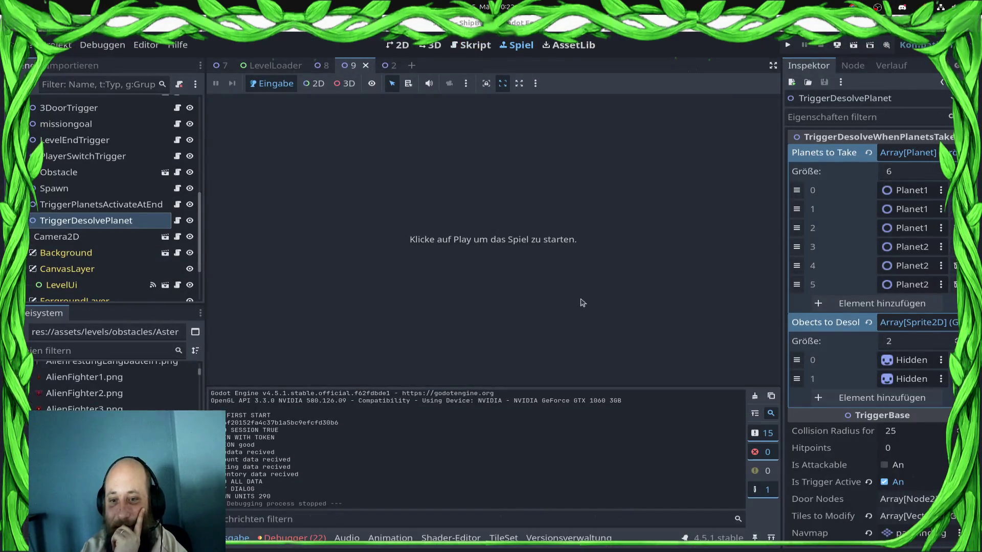
left_click(474, 47)
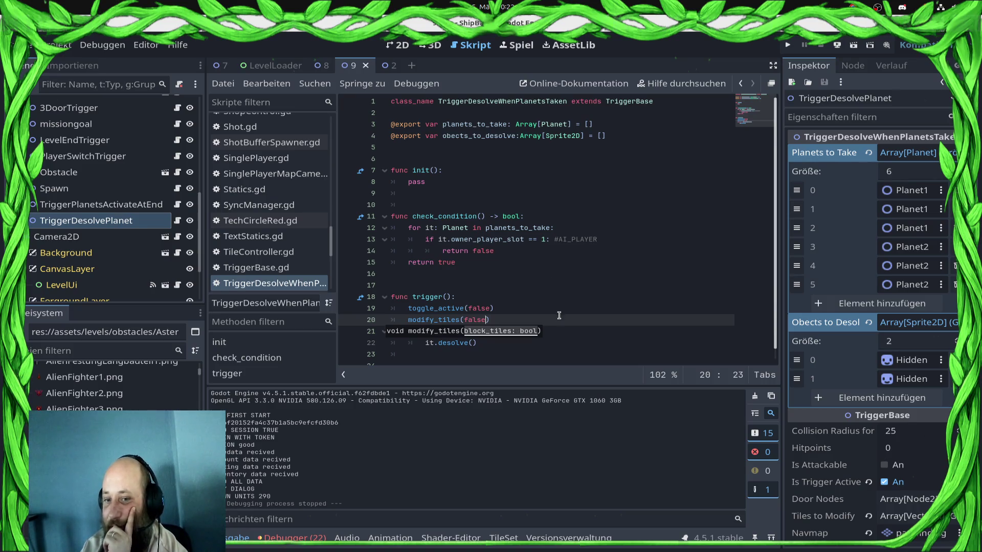
type(")")
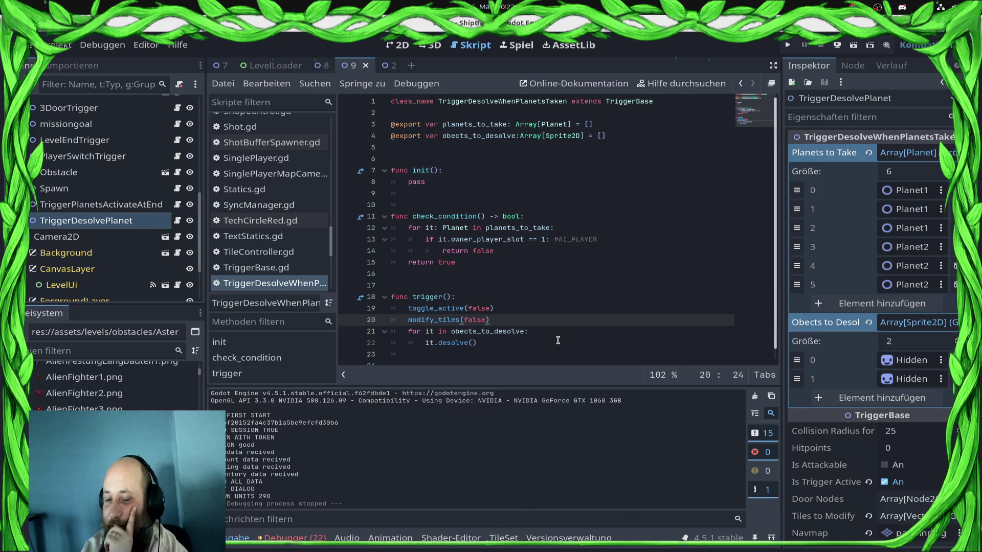
mouse_move(442, 321)
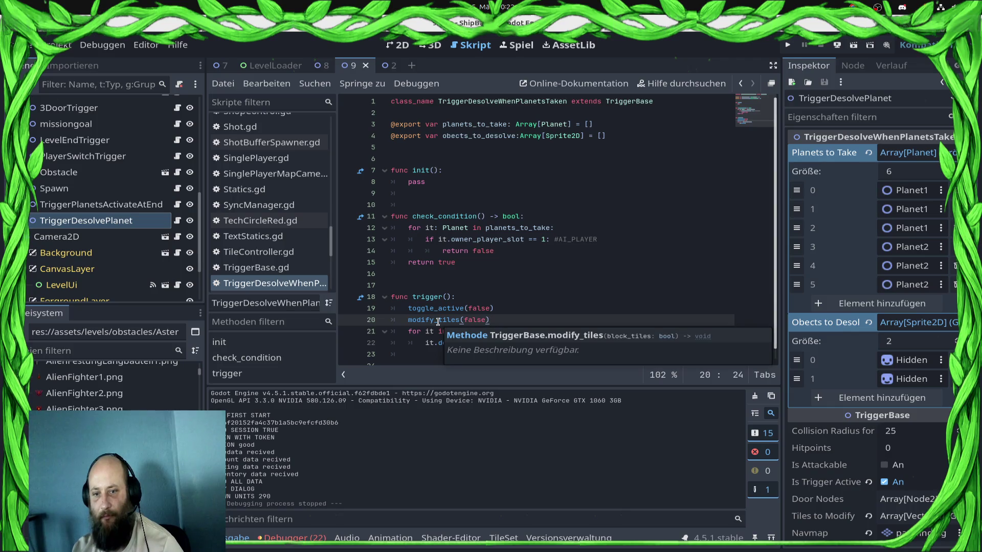
left_click(438, 322)
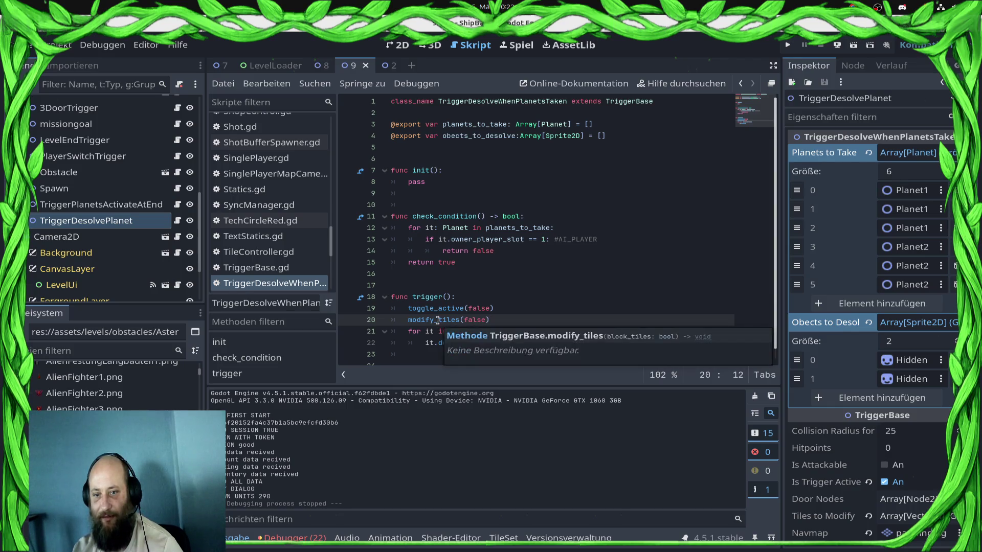
Expand the trigger's Tiles to Modify coordinate list in the Inspector.
scroll(916, 476, "down", 3)
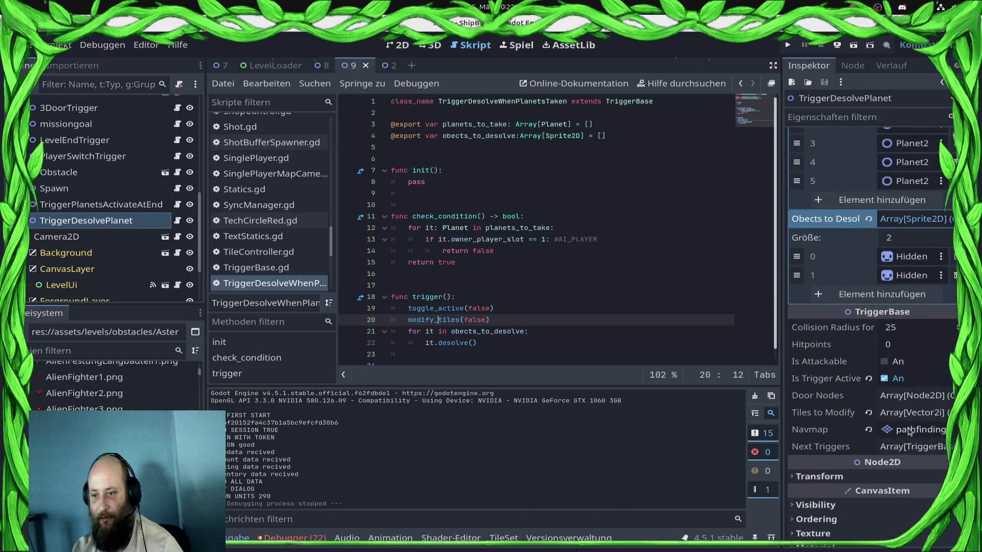
left_click(910, 412)
scroll(911, 428, "down", 8)
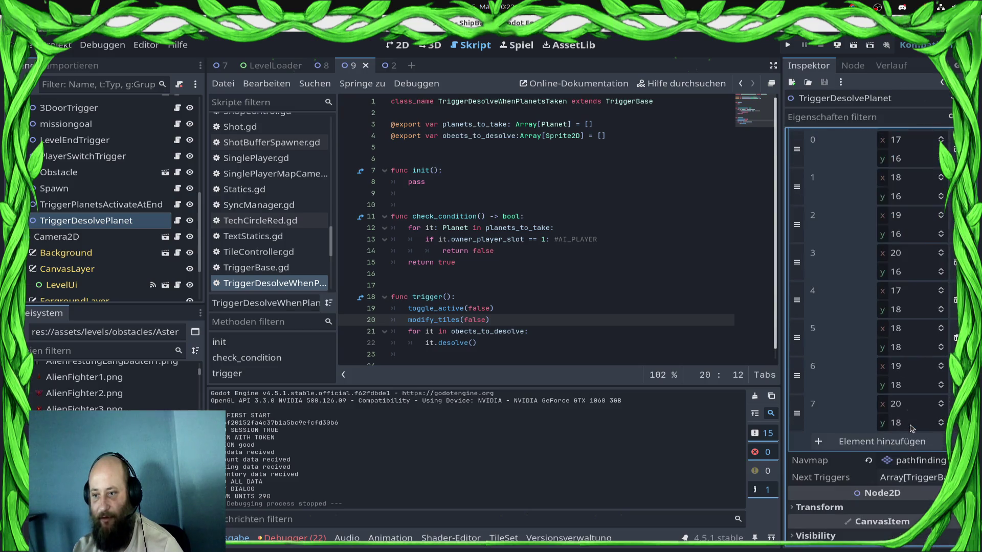
scroll(912, 428, "up", 3)
Inspect the modify_tiles definition and block_tiles condition in TriggerBase.gd, then return to the trigger script.
left_click(510, 332)
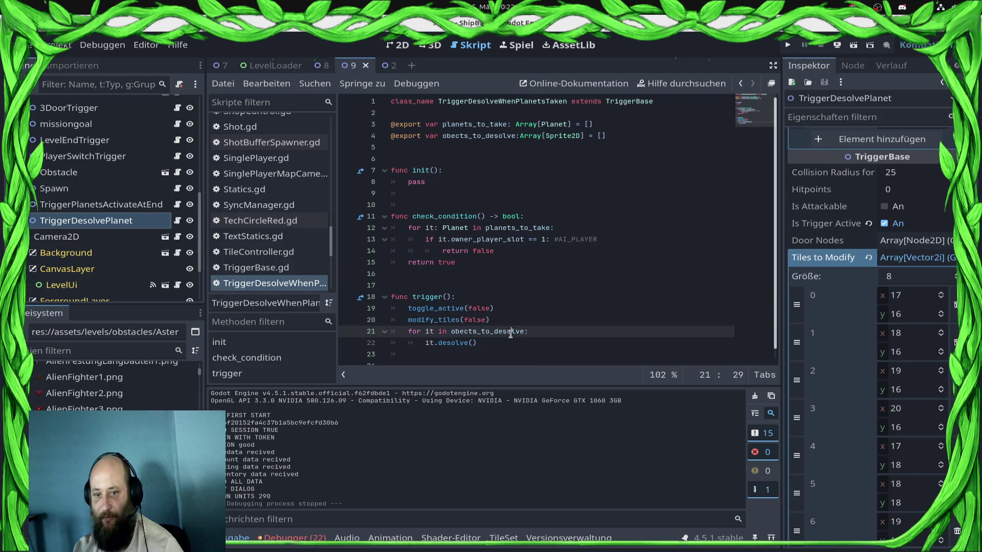
left_click(458, 320, "ctrl")
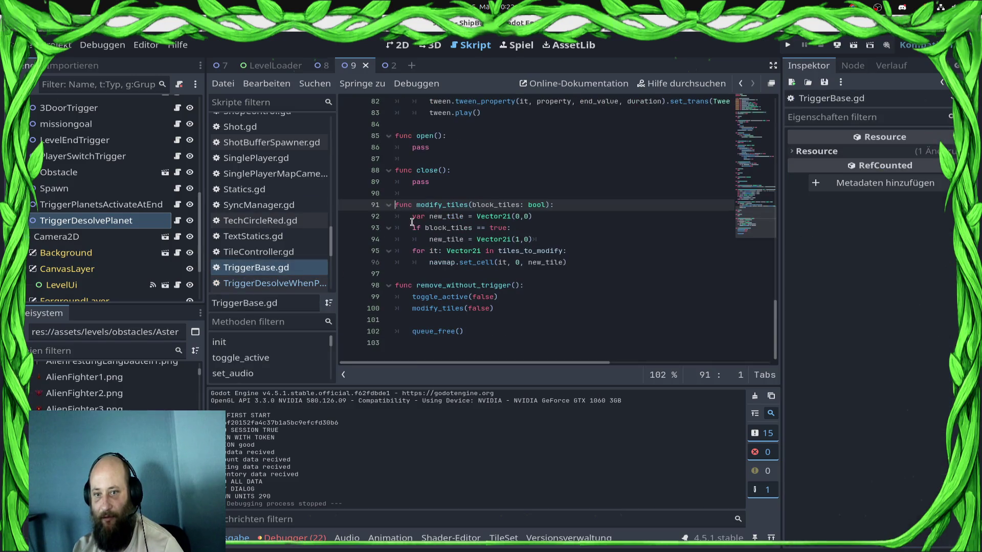
mouse_move(411, 226)
left_mouse_down()
mouse_move(562, 250)
mouse_move(567, 236)
left_mouse_up()
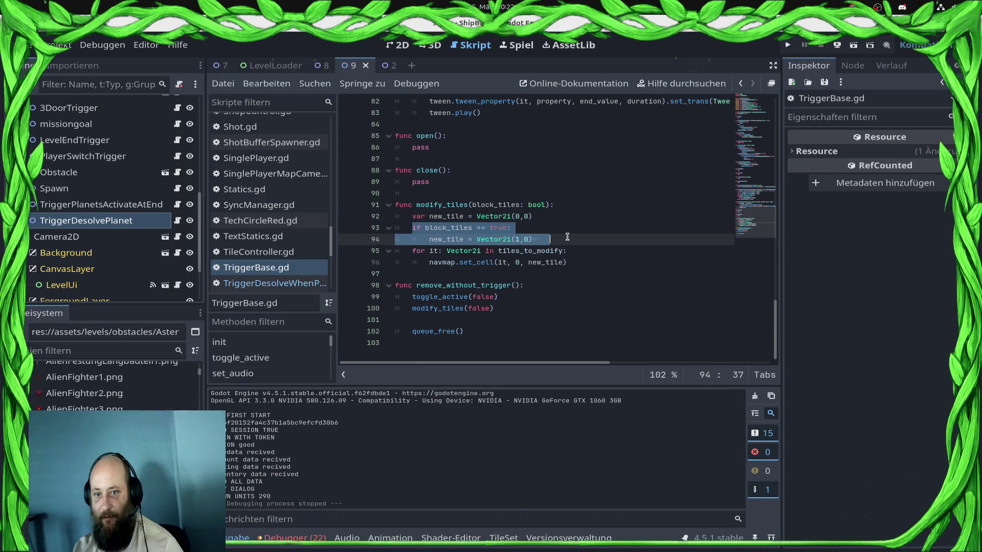
left_click(312, 283)
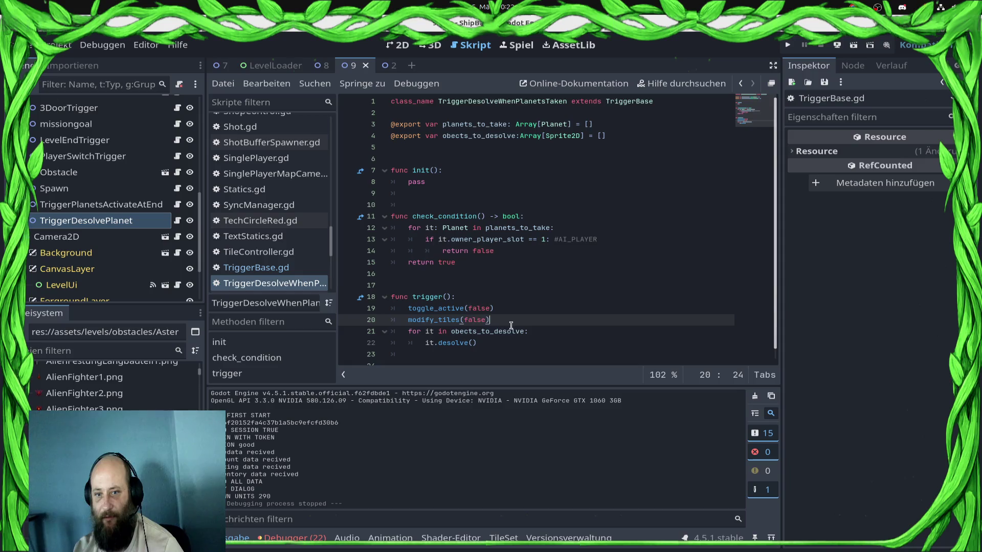
left_click_drag(510, 325, 400, 322)
left_click(511, 339)
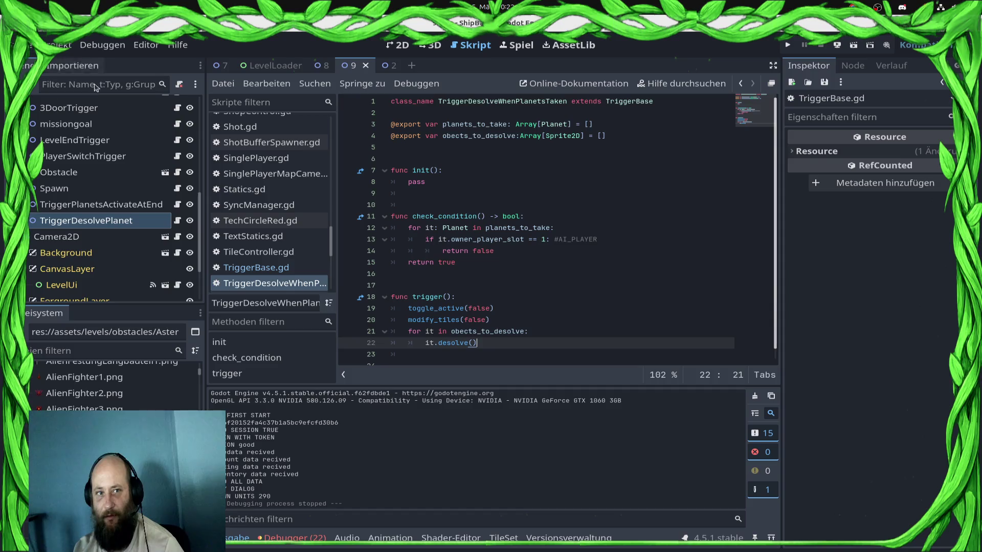
scroll(103, 154, "up", 8)
Make the pathfindingmap layer visible and save the scene.
left_click(188, 120)
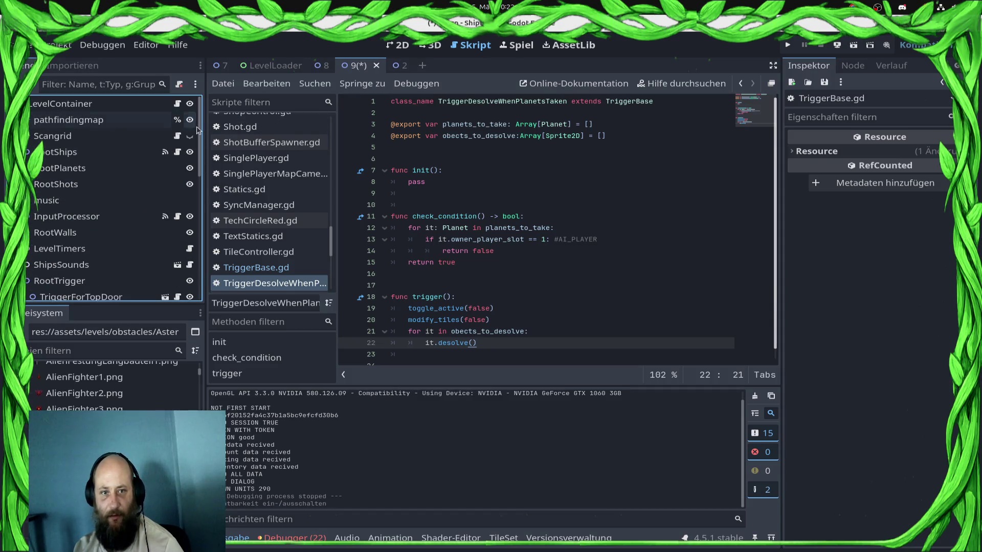
key("ctrl+s")
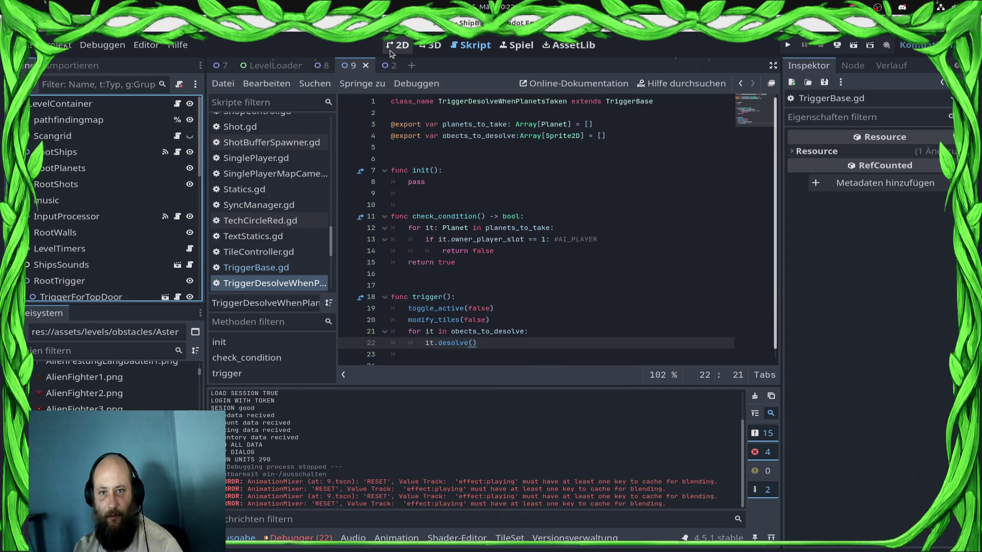
left_click(390, 49)
Zoom into the rock arch and select the pathfindingmap layer to inspect its tile grid.
left_click(459, 340)
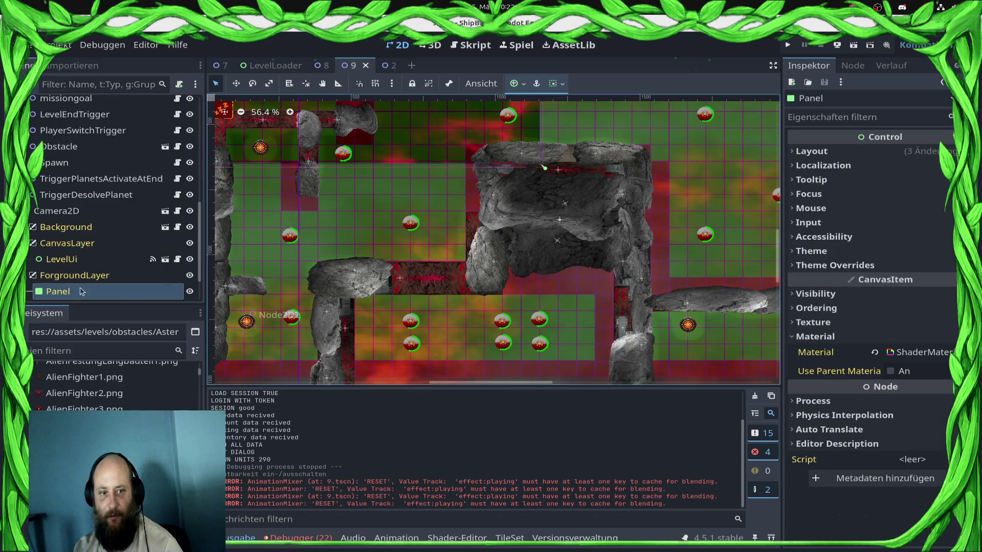
scroll(81, 291, "up", 3)
scroll(81, 292, "down", 3)
scroll(537, 288, "down", 4)
scroll(537, 288, "up", 3)
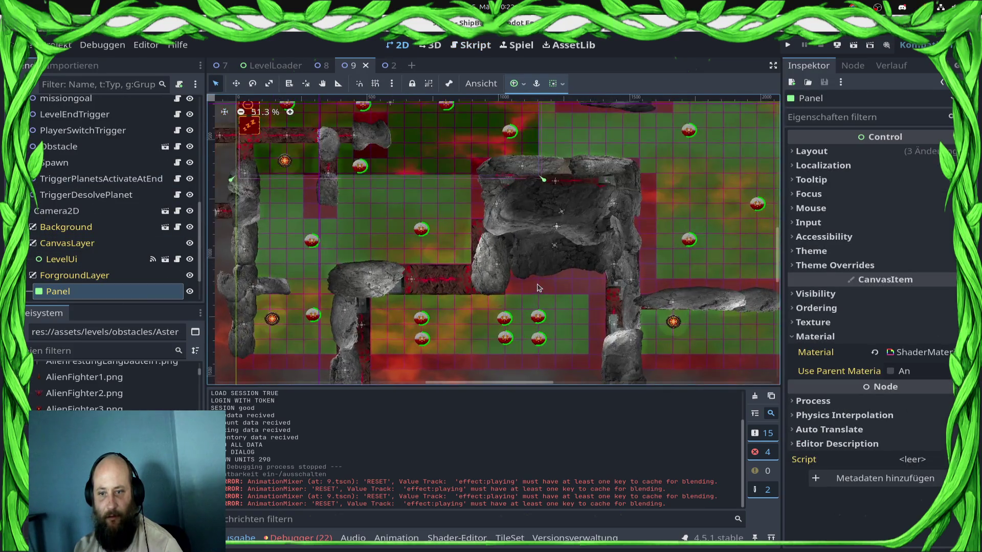
scroll(537, 288, "up", 7)
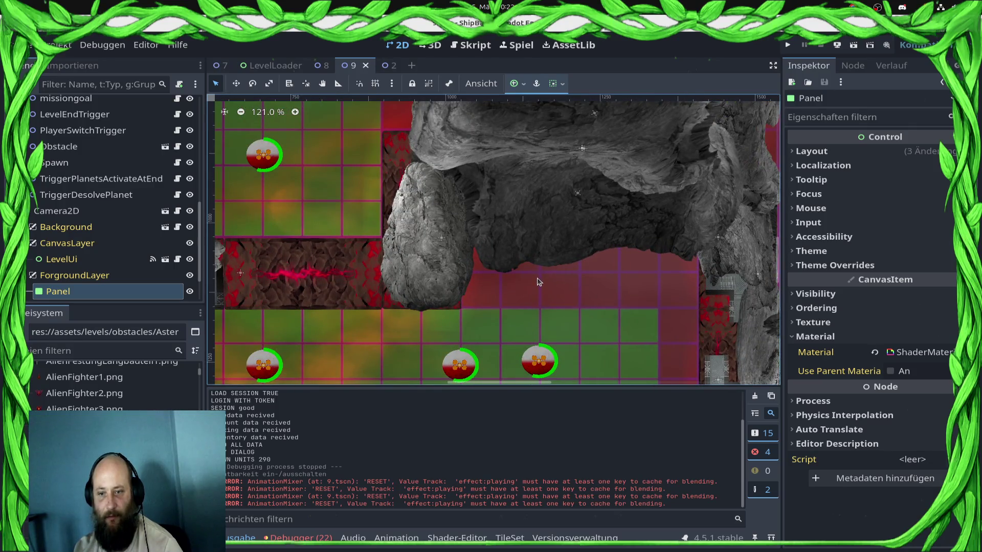
scroll(102, 204, "up", 10)
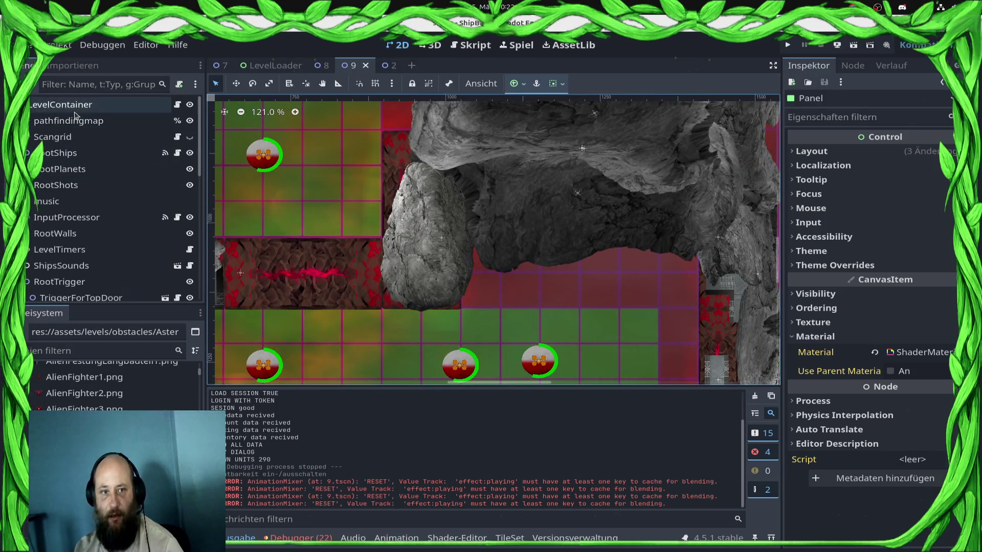
left_click(68, 121)
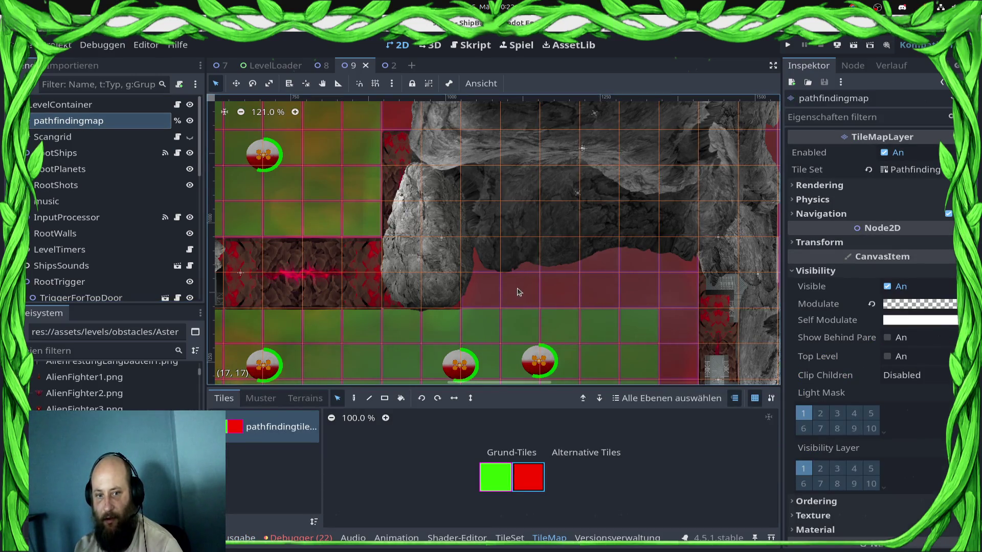
scroll(137, 203, "down", 10)
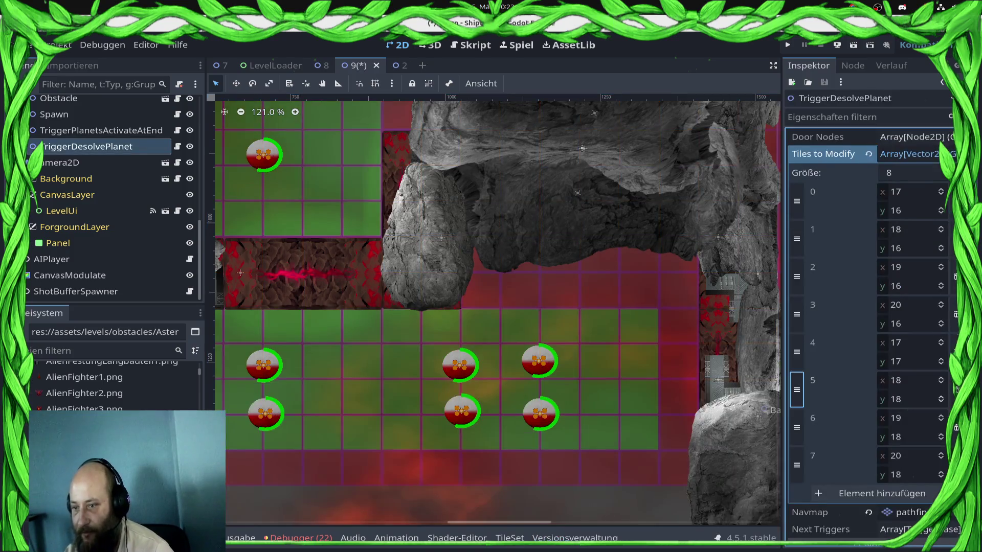
Set the last Tiles to Modify entries' y to 17, save scene 9, and hide pathfindingmap.
key("Tab")
key("Tab")
key("Tab")
key("Tab")
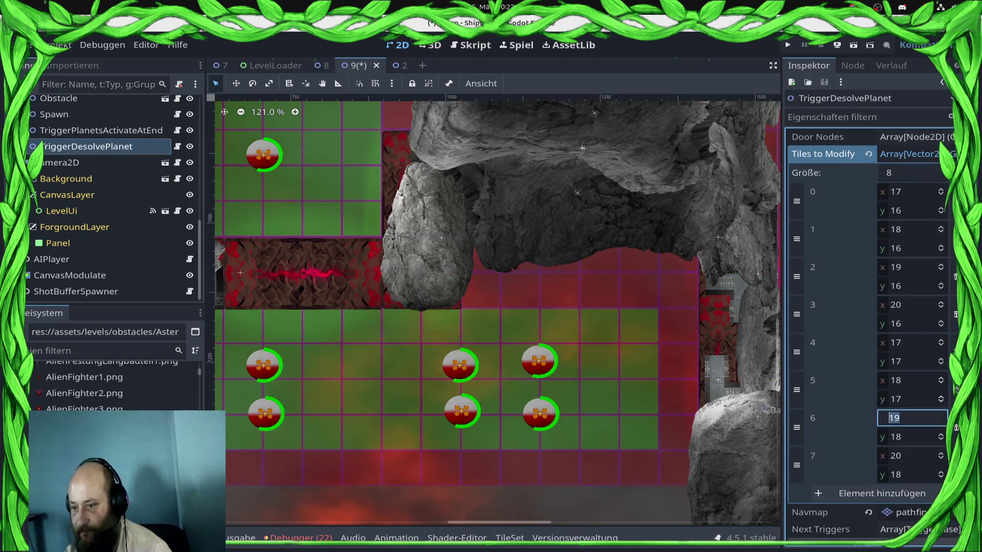
type("17")
key("Tab")
key("Tab")
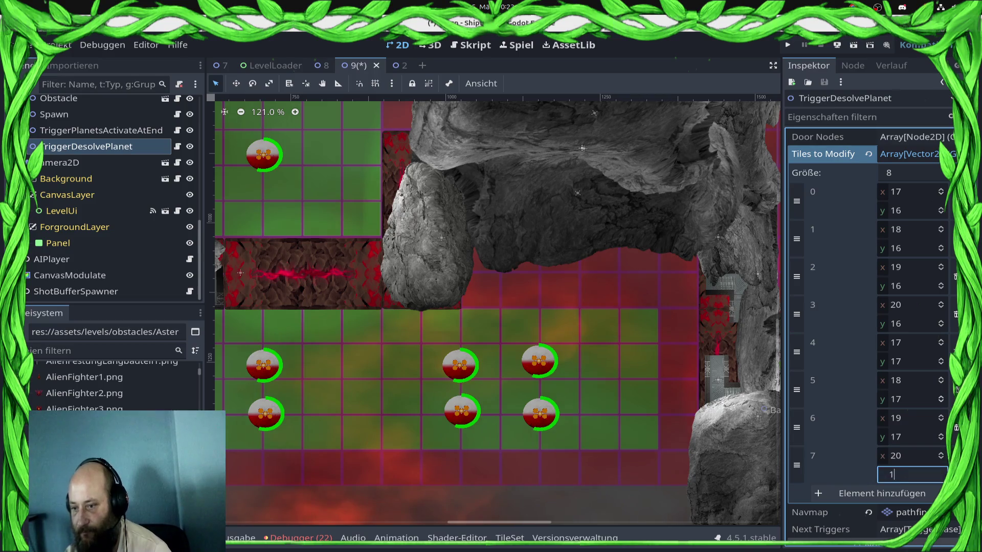
key("ctrl+s")
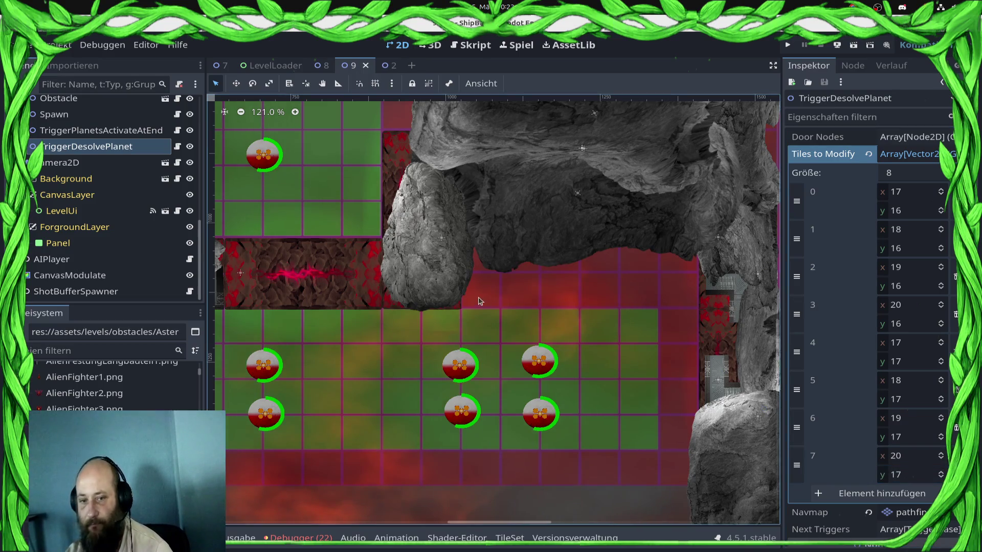
scroll(137, 155, "up", 10)
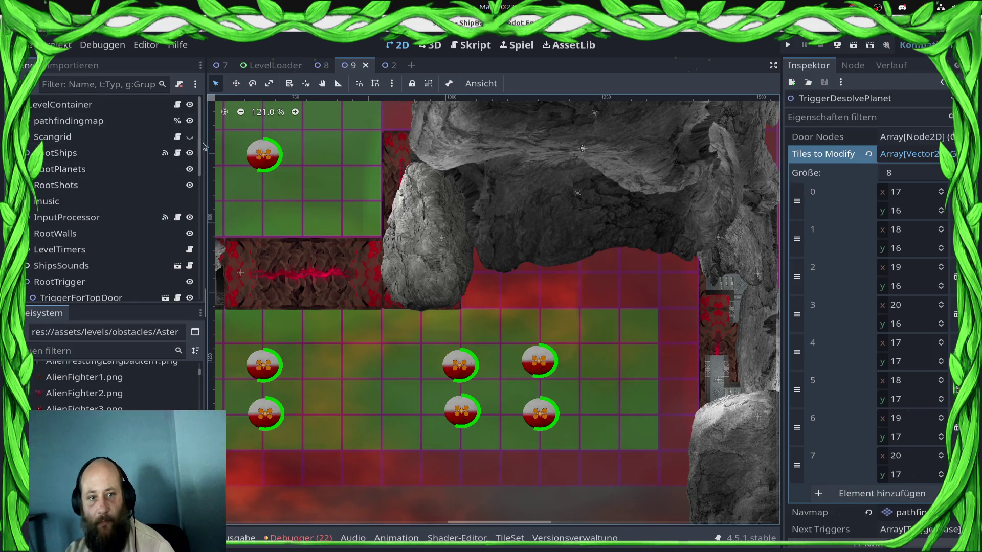
left_click(189, 121)
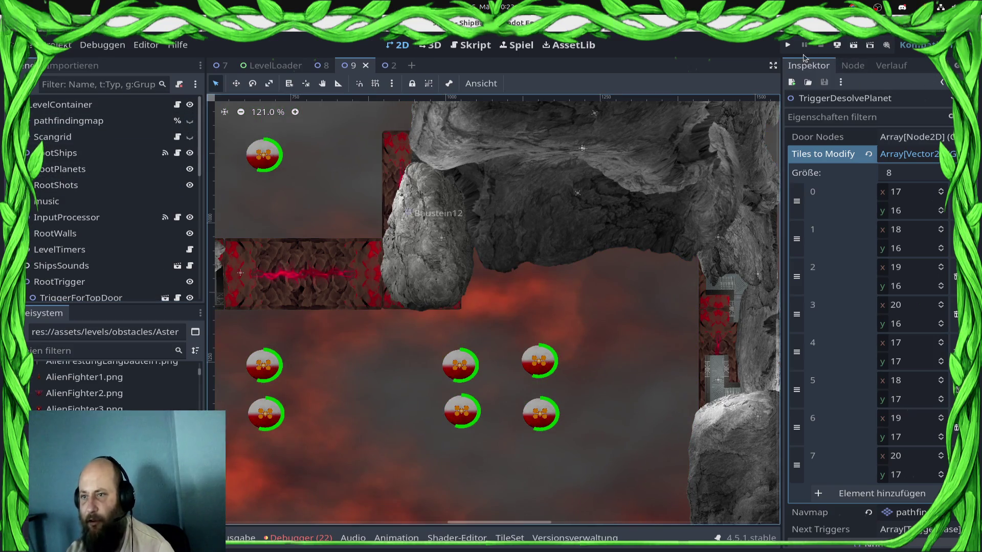
Launch a level test run, dismiss the intro message, and send the left planets' ships out.
left_click(788, 46)
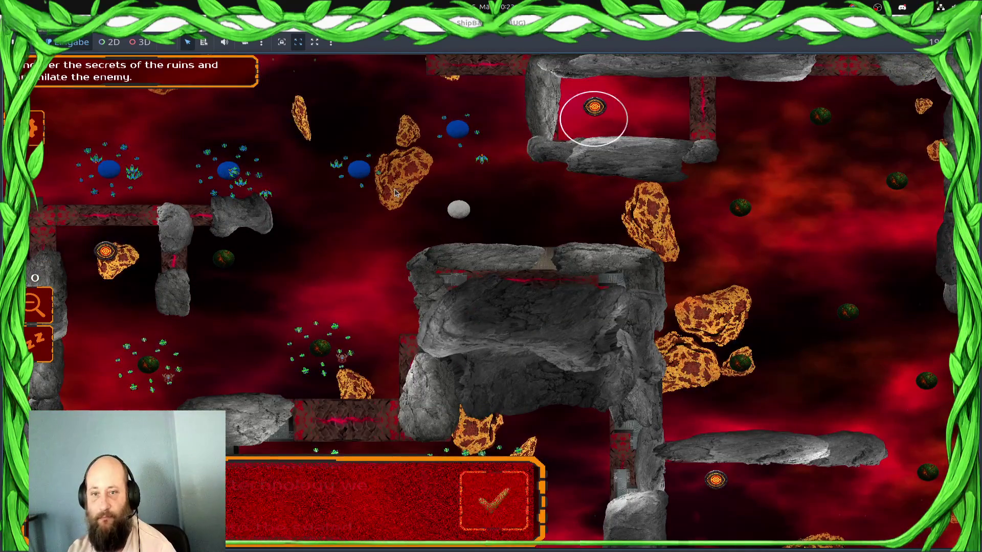
left_click(489, 518)
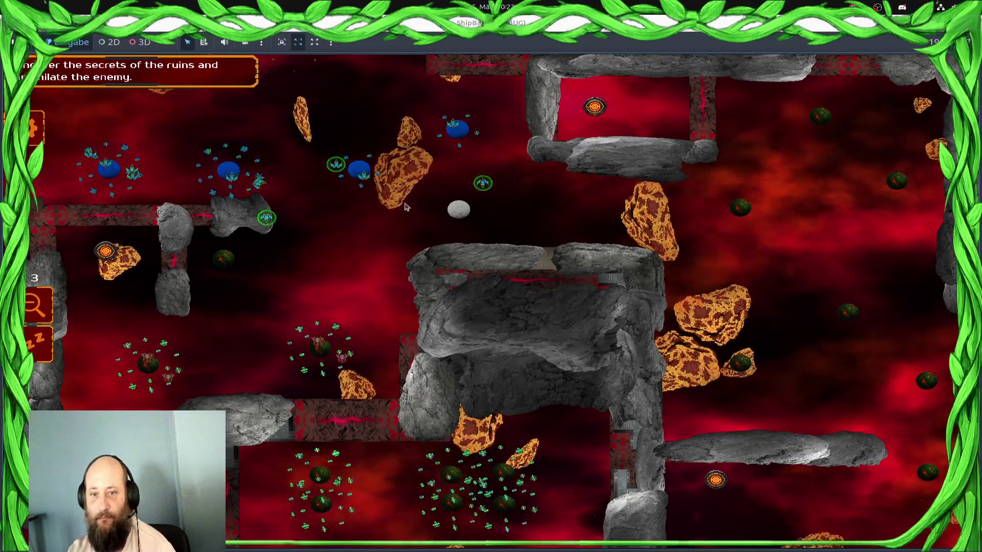
left_click_drag(253, 193, 111, 253)
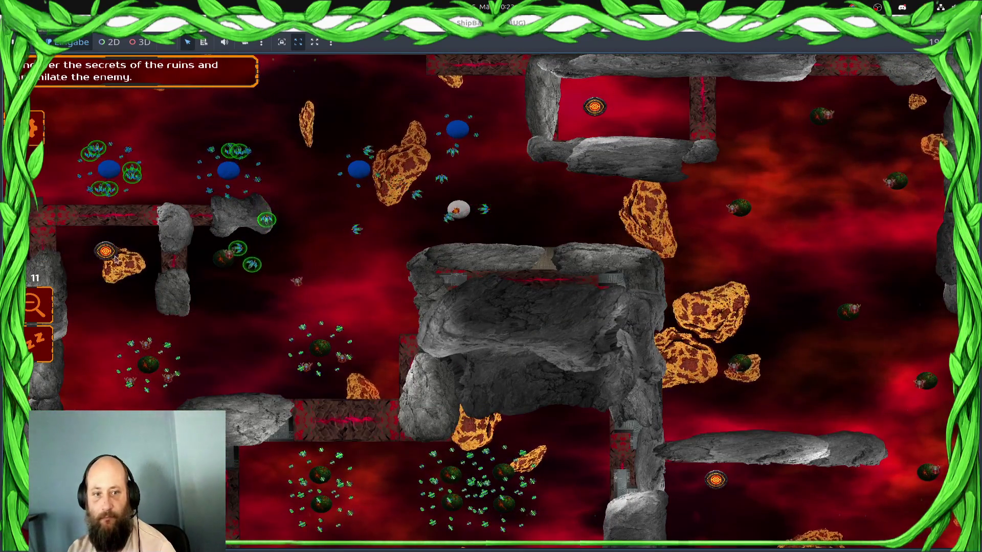
left_click(111, 253)
Send the upper-left planet's ships toward the centre and the green planet on the right.
left_click_drag(298, 178, 190, 199)
left_click_drag(232, 162, 225, 153)
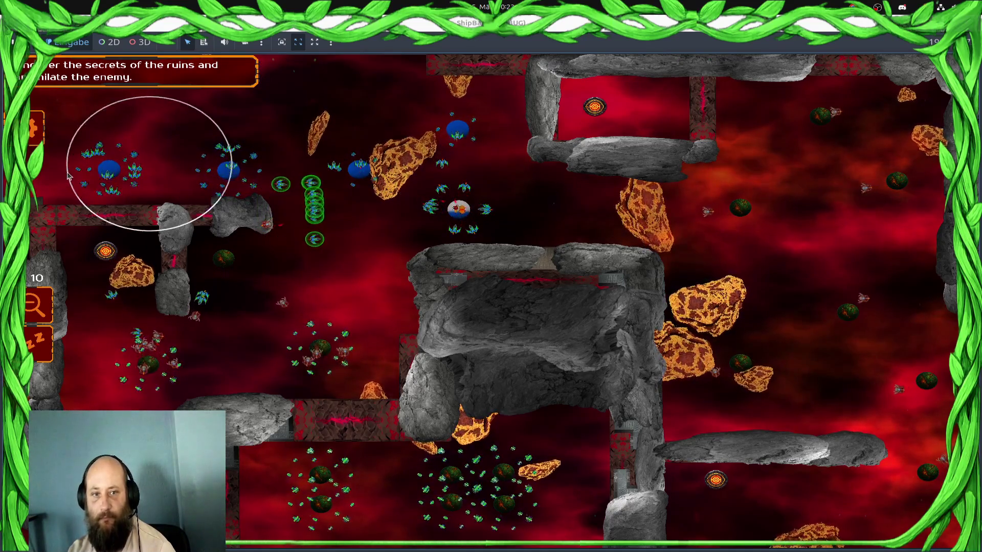
left_click(518, 171)
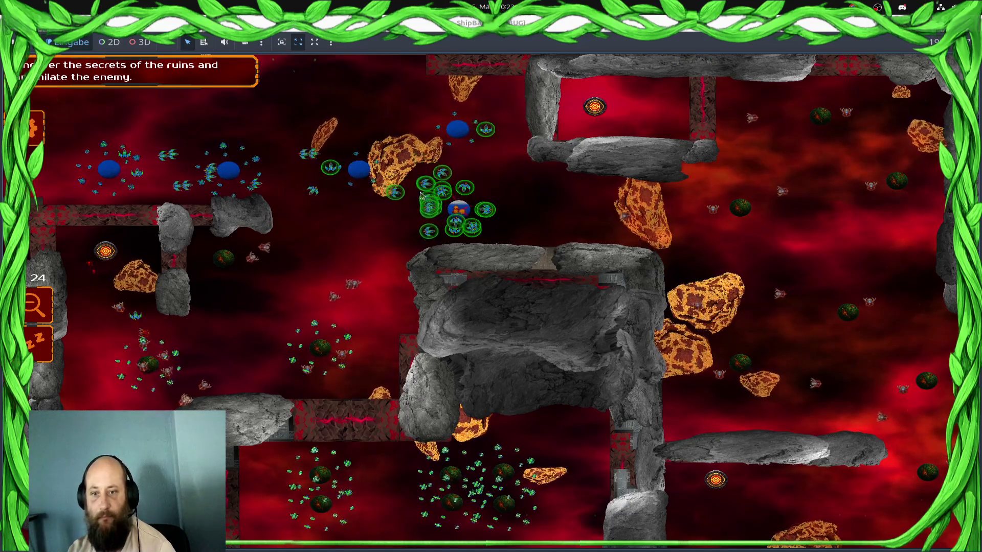
left_click(740, 207)
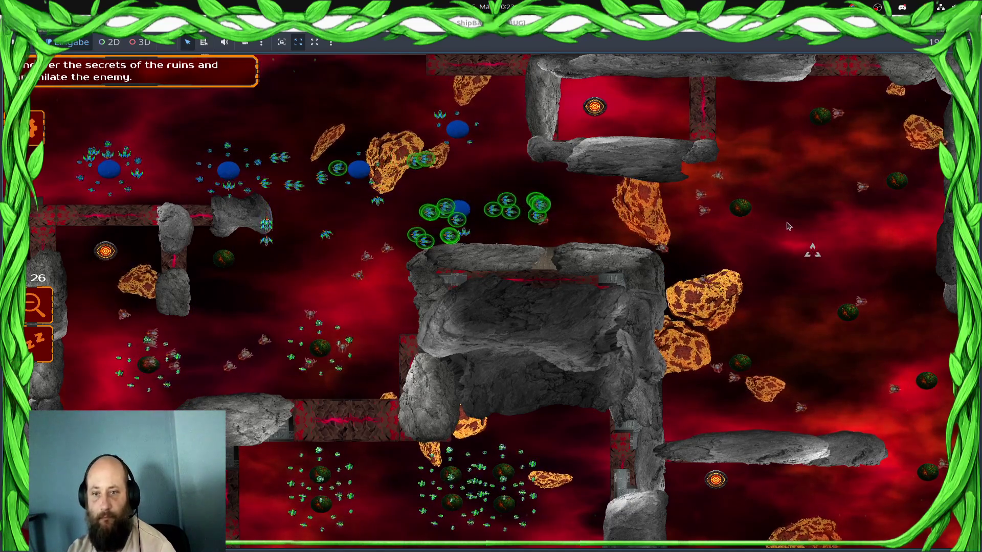
left_click_drag(266, 191, 332, 154)
left_click(459, 208)
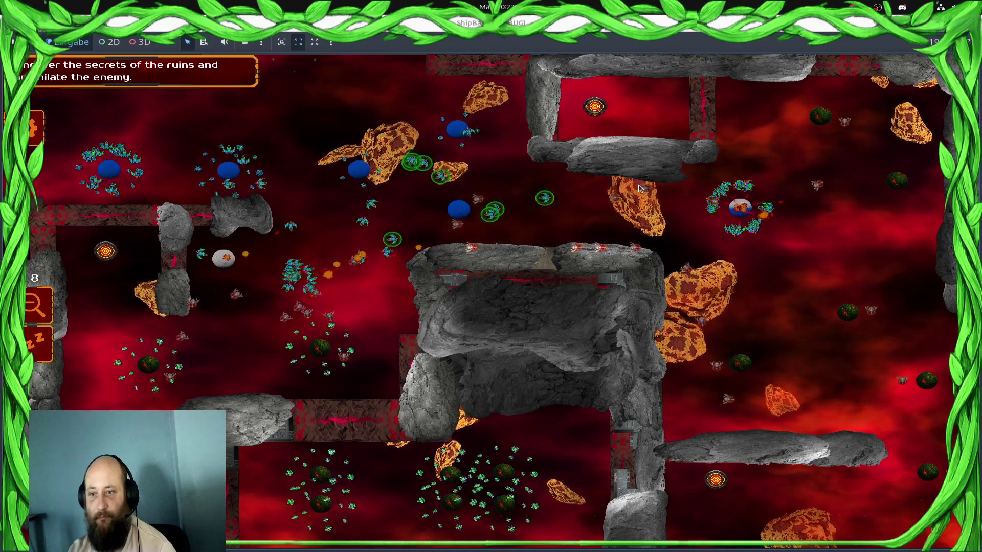
Move the right-hand ships further right, then regroup the left, right and central-left fleets.
left_click(740, 207)
left_click(906, 187)
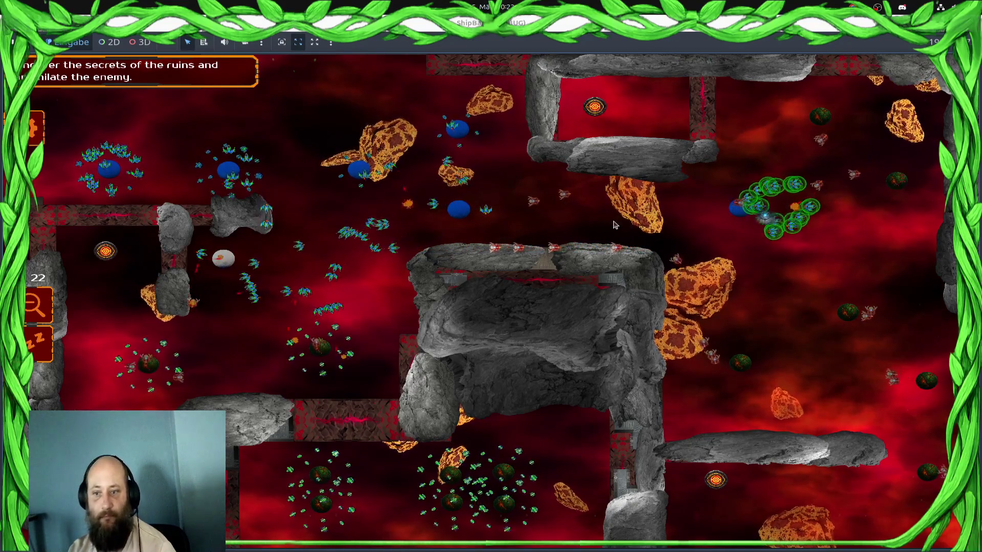
left_click(417, 213)
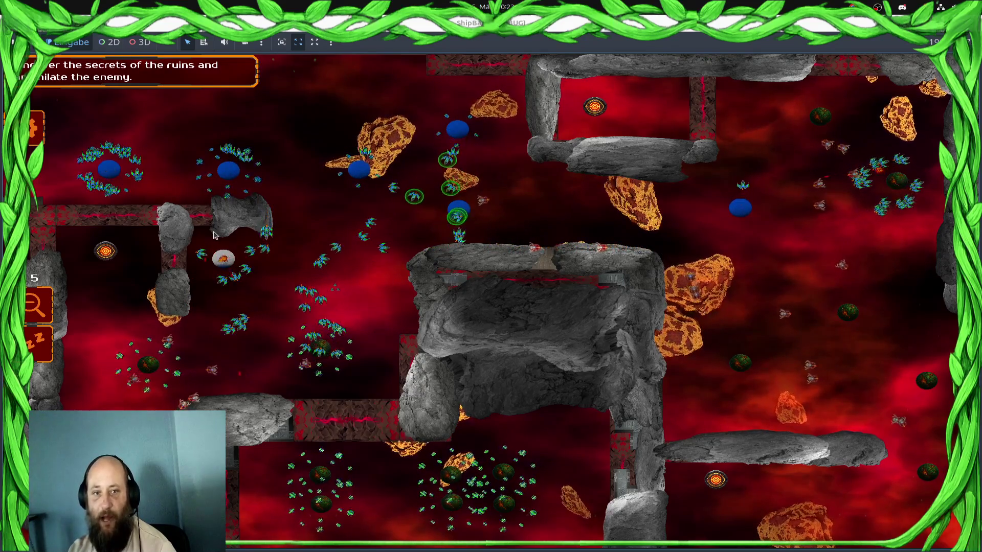
mouse_move(291, 189)
left_mouse_down()
mouse_move(144, 187)
mouse_move(31, 203)
left_mouse_up()
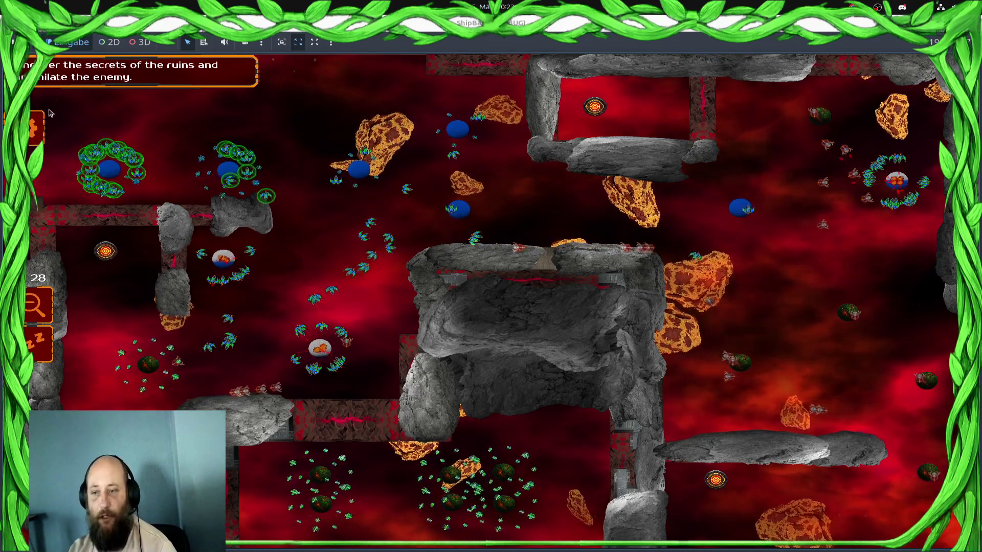
left_click_drag(876, 186, 746, 189)
left_click_drag(332, 203, 240, 301)
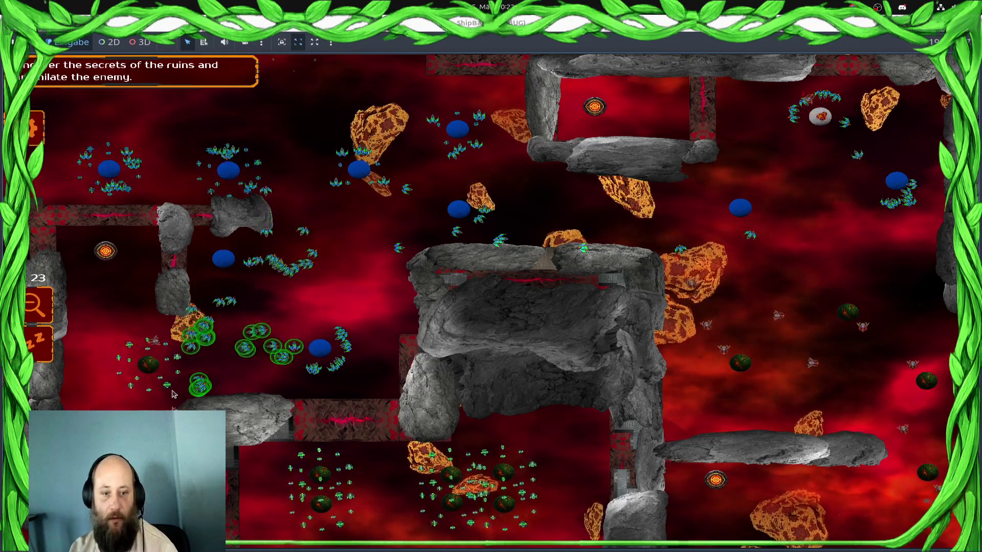
Send the central cluster to attack and the right-side ships to the lower-right planet.
left_click_drag(324, 105, 511, 253)
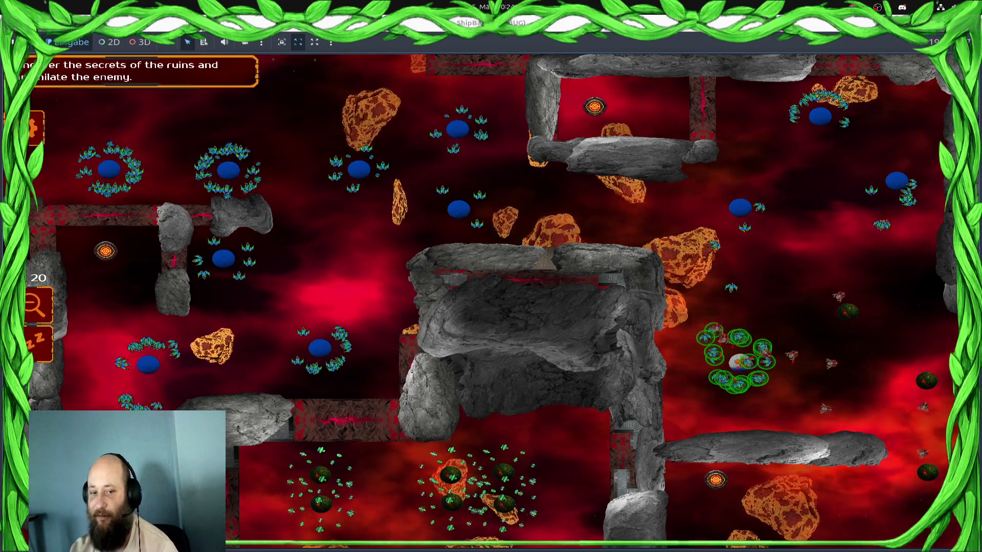
left_click(110, 519)
left_click(284, 267)
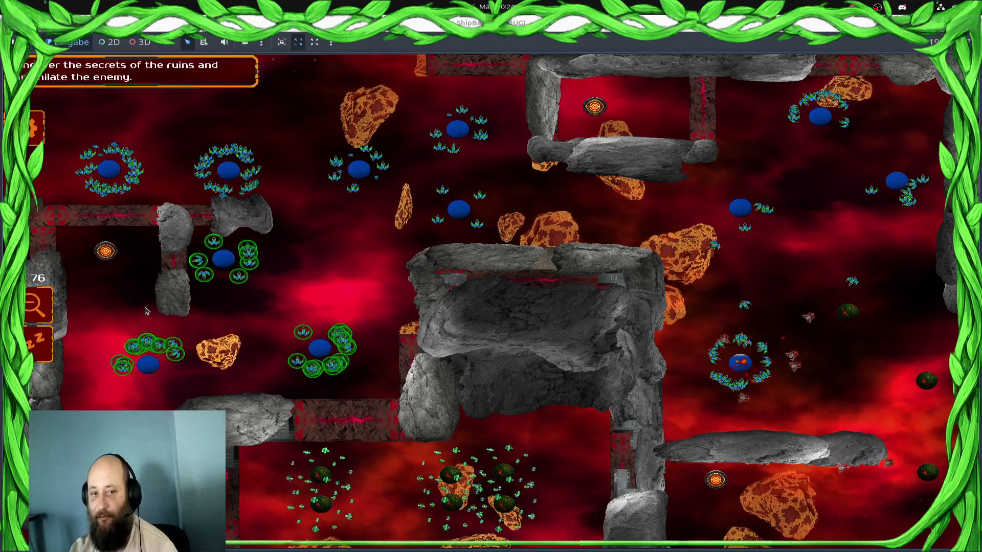
mouse_move(905, 352)
left_mouse_down()
mouse_move(899, 286)
mouse_move(908, 325)
left_mouse_up()
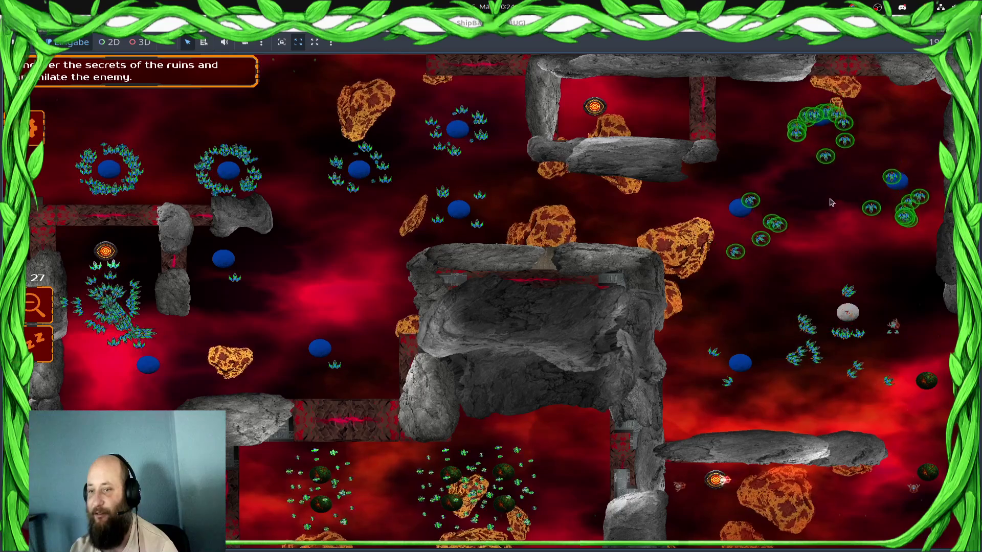
left_click(949, 393)
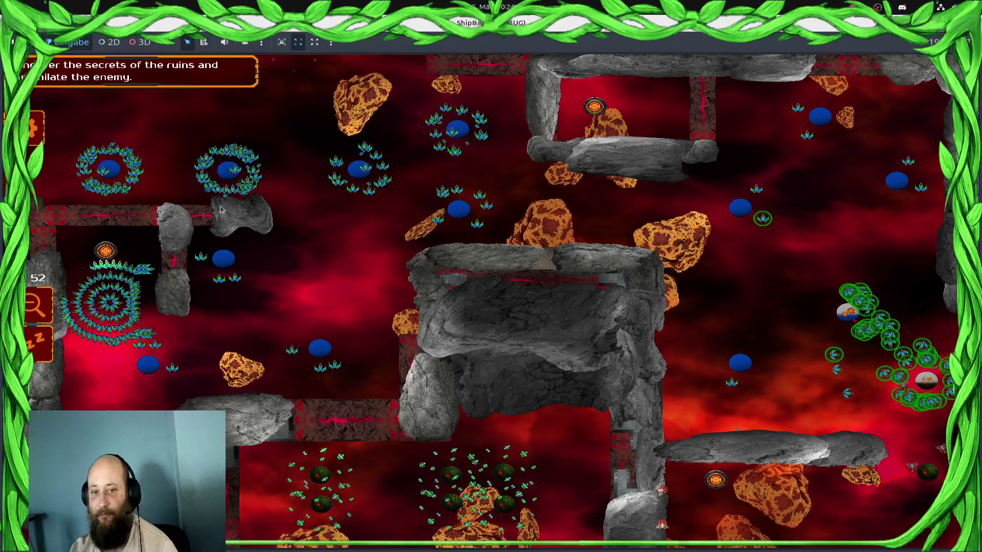
Send central ships west to the left enemy base and right-side ships to the enemy base.
left_click_drag(419, 212, 435, 218)
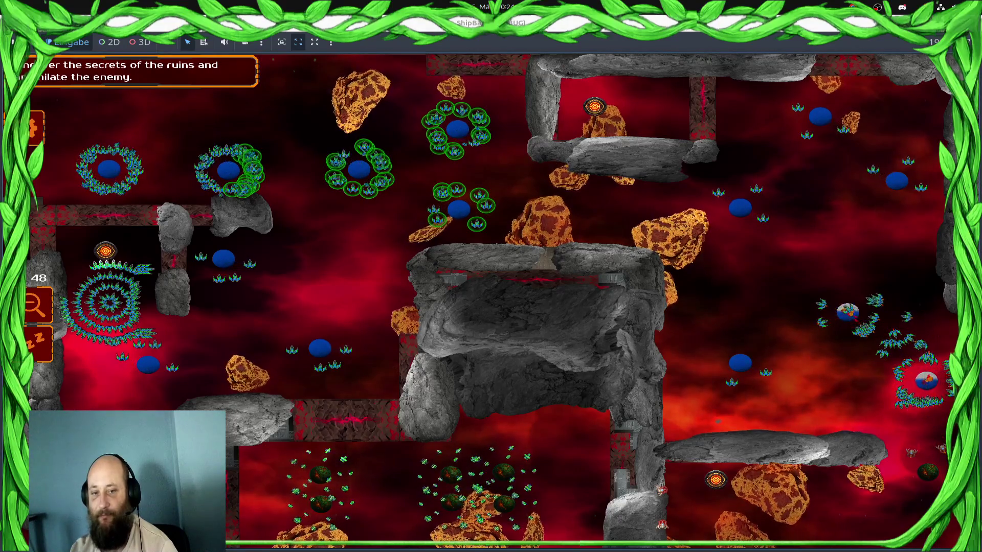
left_click(95, 253)
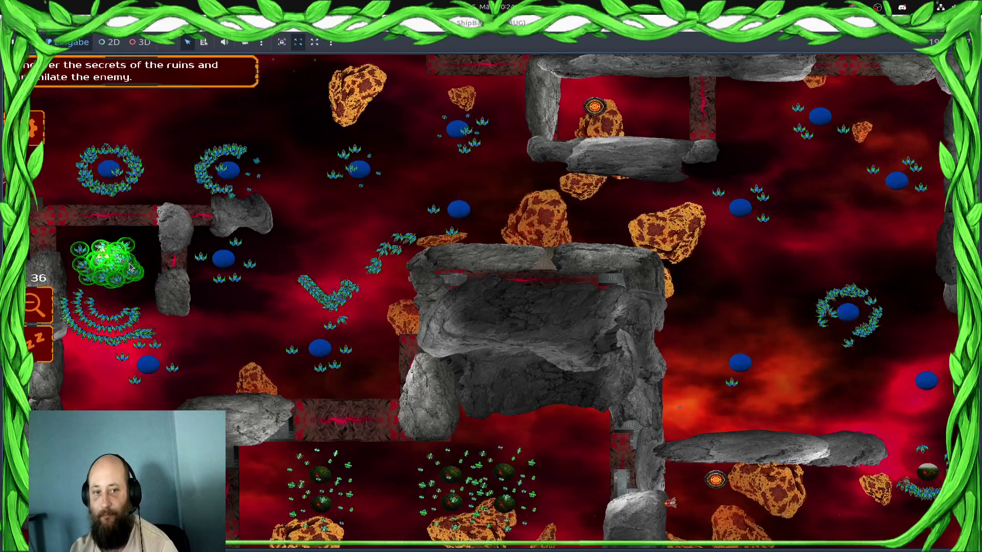
left_click_drag(78, 267, 29, 280)
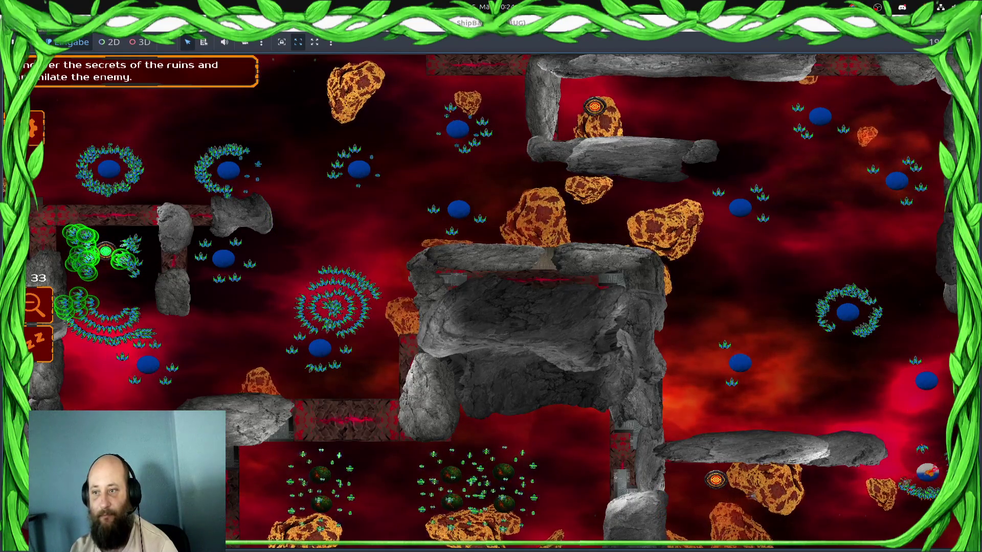
left_click_drag(822, 164, 706, 148)
left_click(631, 103)
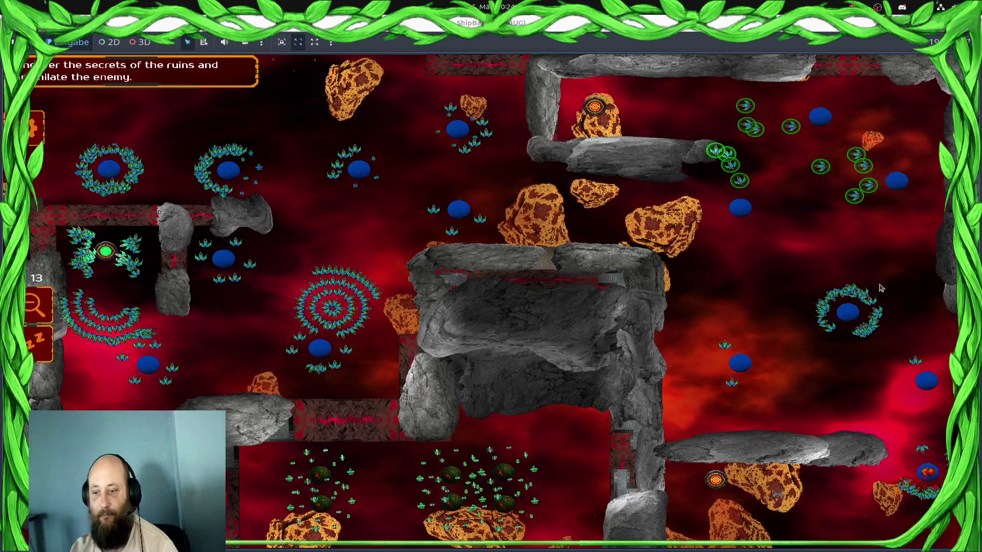
left_click(848, 311)
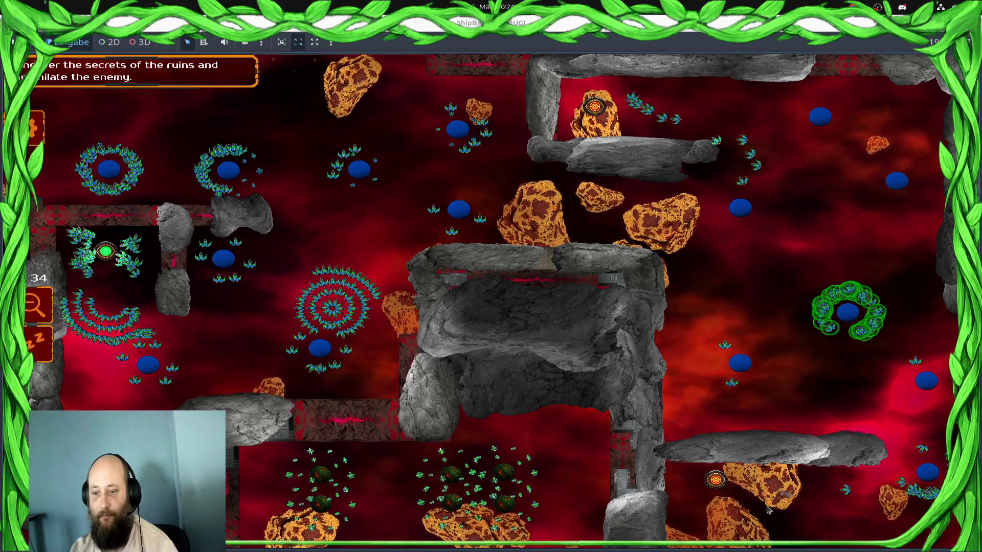
Send the right planet's ships toward the spiral planet and the left-side groups to their target.
scroll(781, 490, "up", 2)
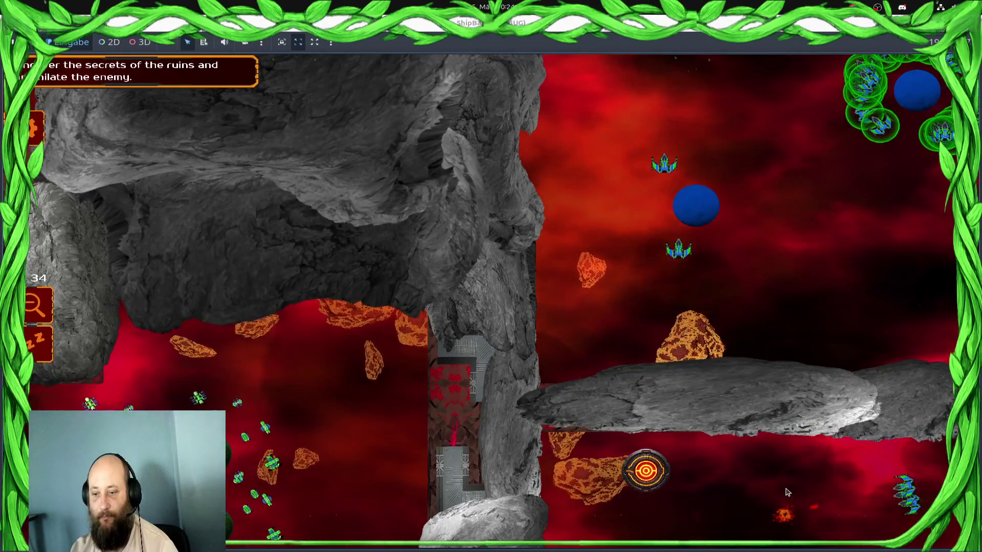
scroll(781, 490, "down", 3)
left_click_drag(737, 496, 703, 510)
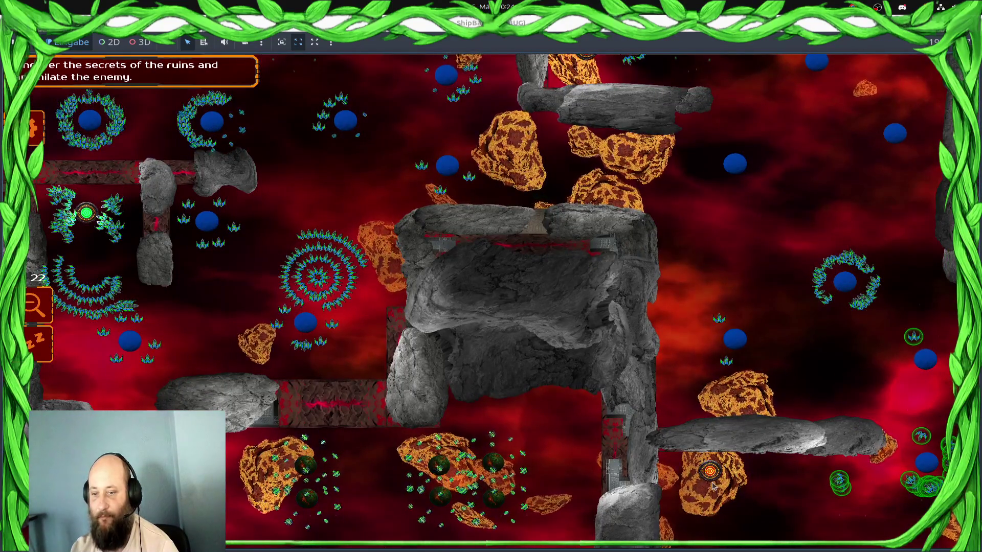
left_click(845, 281)
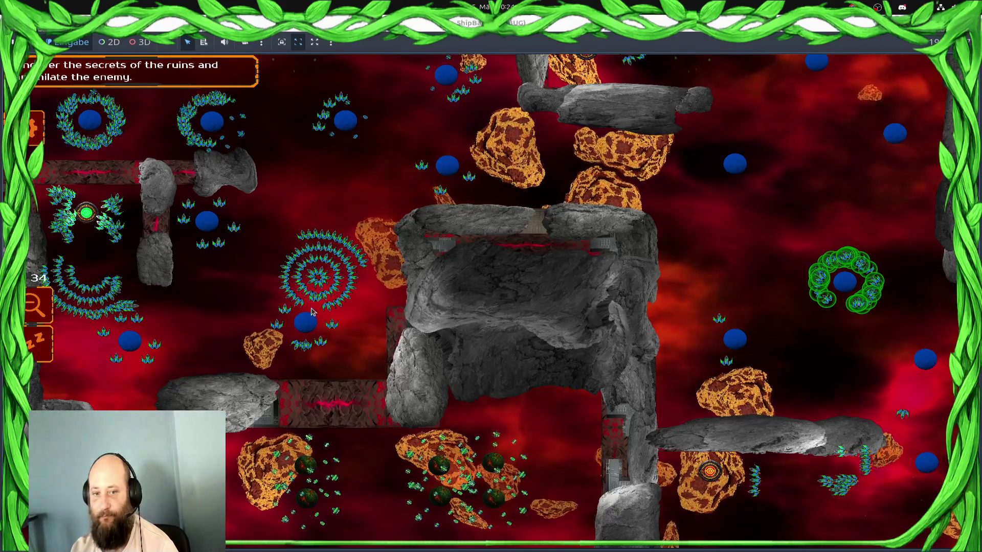
left_click(324, 293)
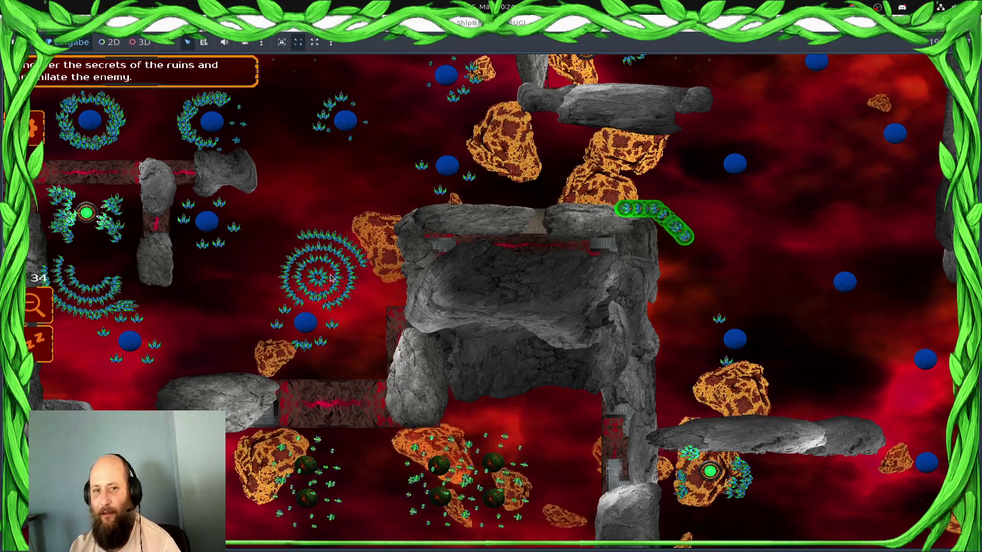
left_click(110, 325)
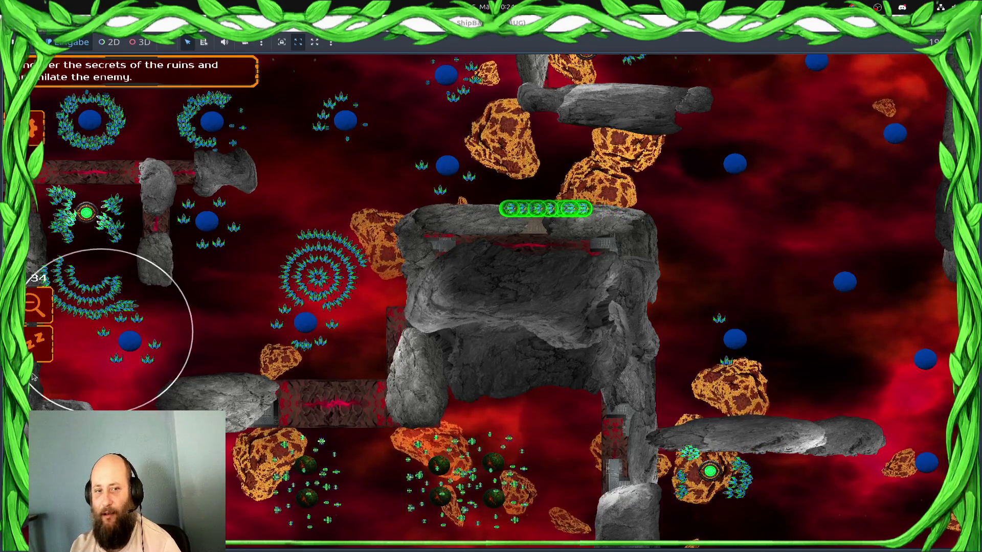
left_click(274, 282)
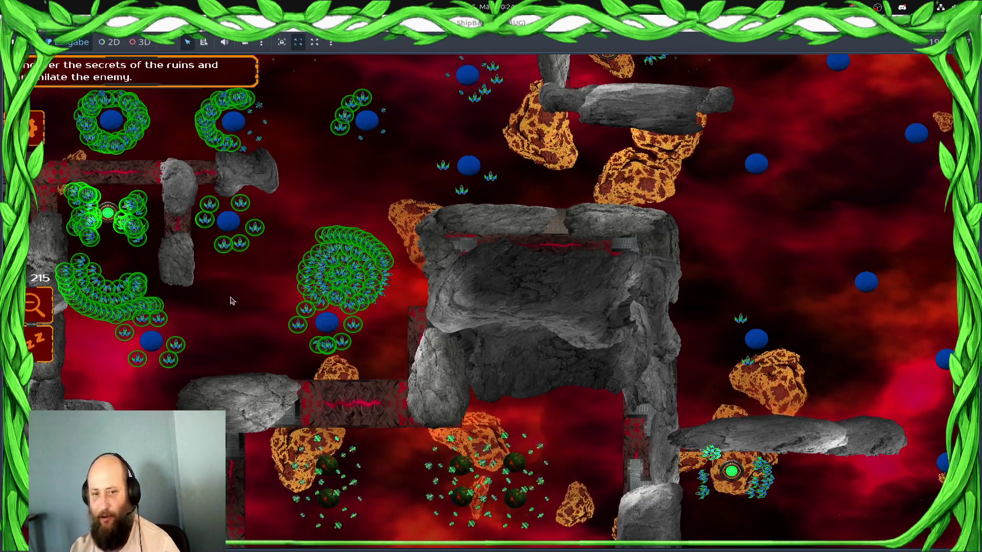
left_click(294, 287)
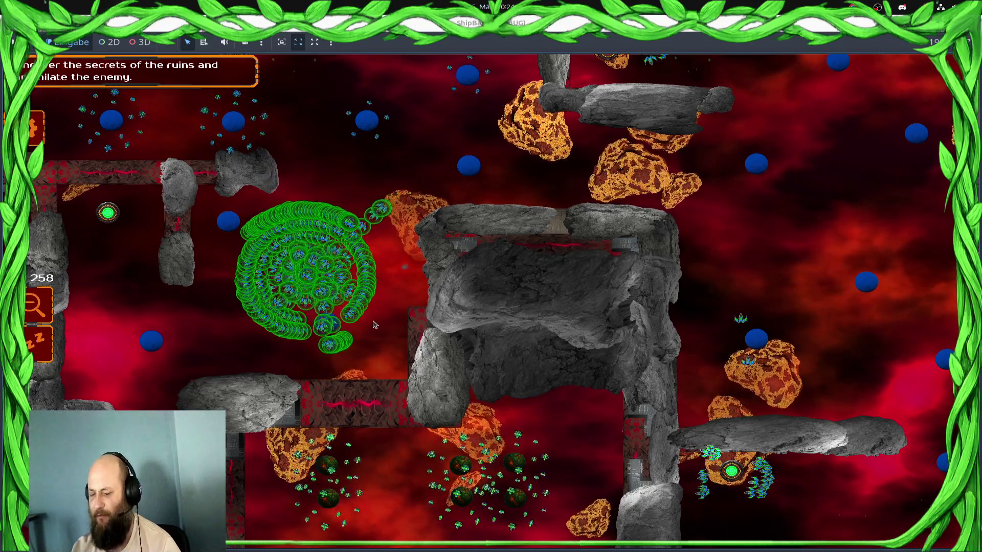
Check the group near the top ruins and send the big left swarm toward the lower area.
key("Up")
left_click(639, 102)
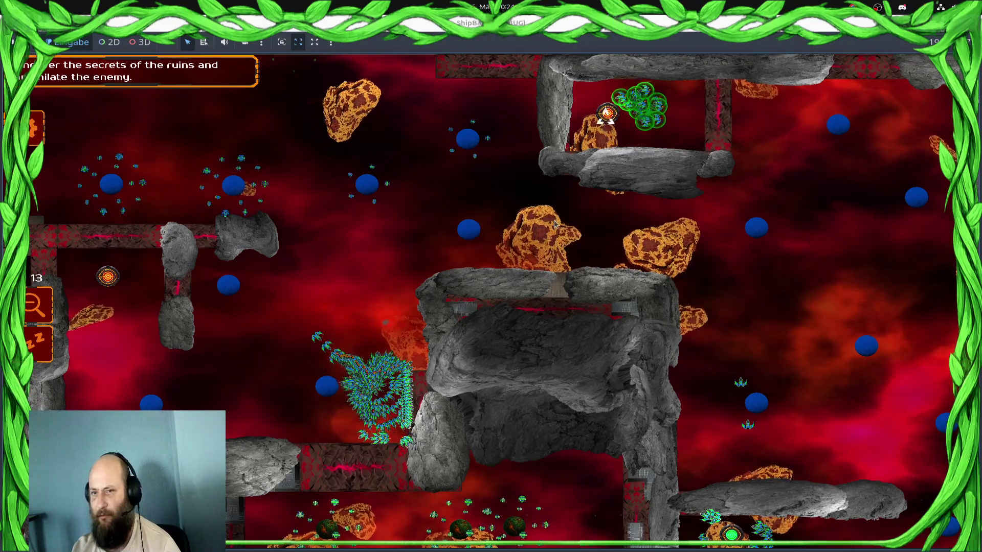
key("Down")
key("Down")
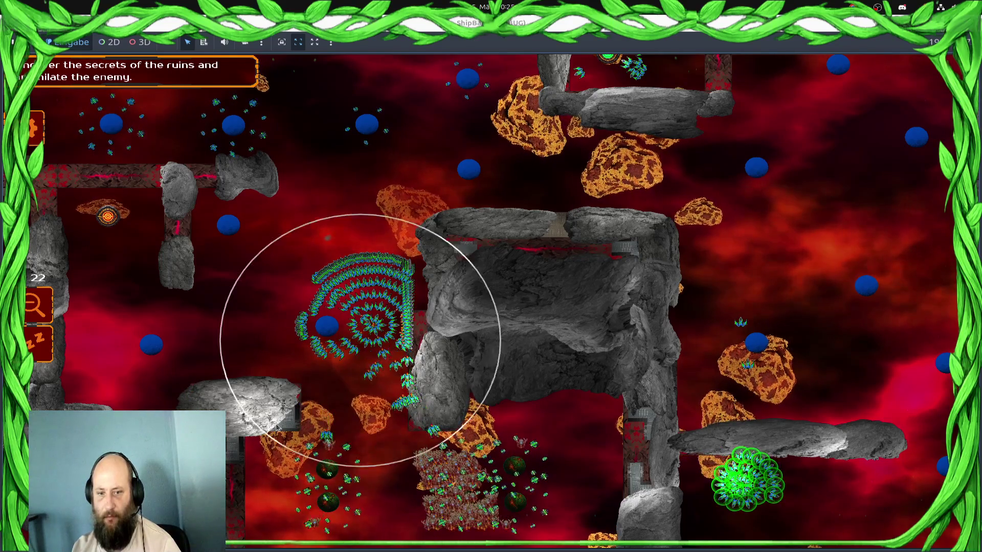
left_click_drag(276, 428, 281, 432)
left_click_drag(207, 432, 327, 490)
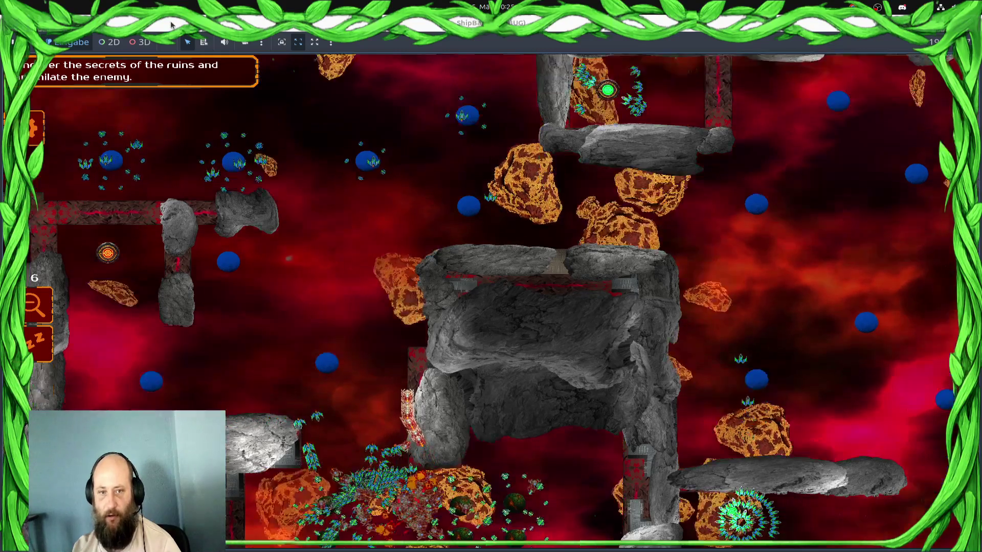
Gather the bottom-left ships into one fleet and send it at the enemy cluster.
key("Up")
left_click(381, 509)
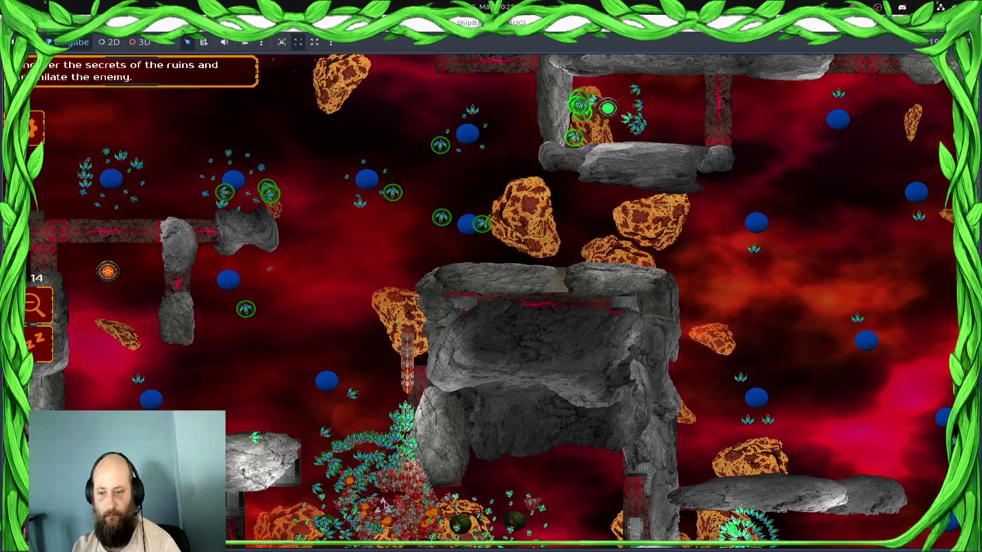
key("Down")
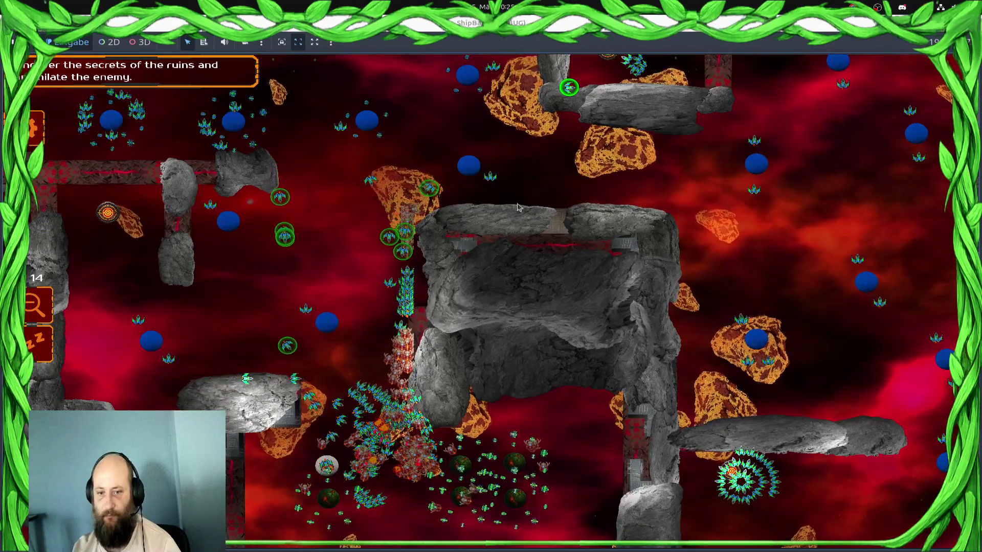
left_click(411, 260)
left_click_drag(476, 313, 337, 352)
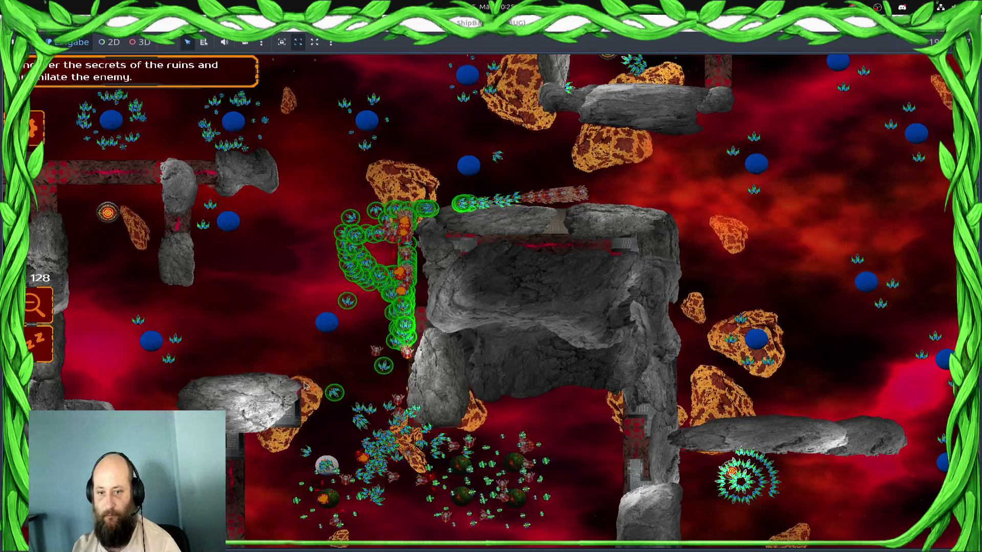
left_click(416, 471)
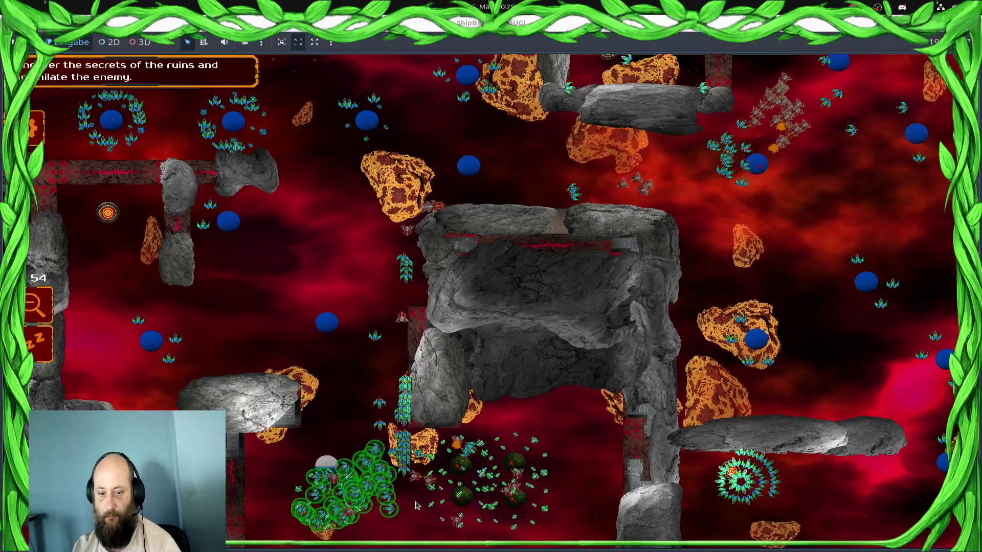
left_click(500, 522)
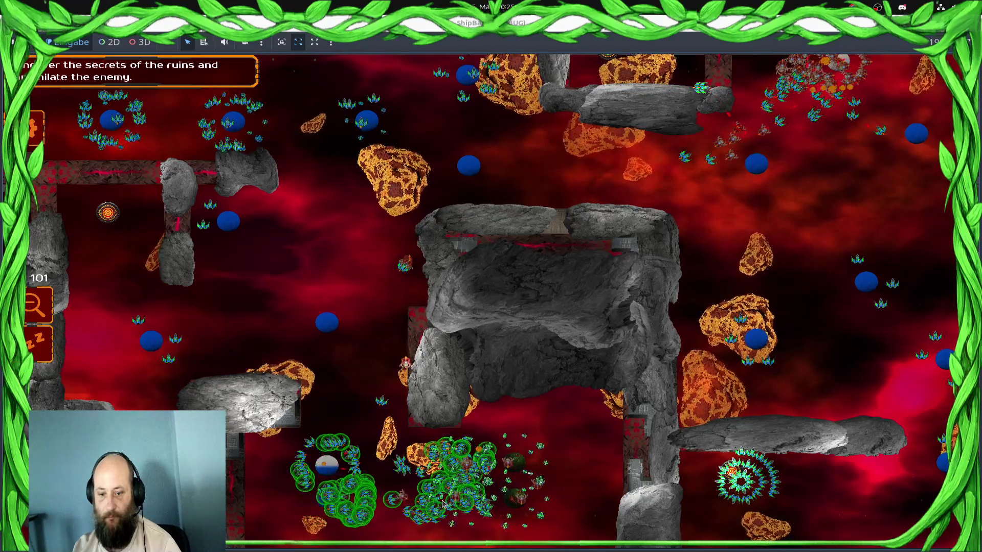
Send the middle fleet into the bottom battle and the combined fleet toward the wheel artifact.
left_click_drag(394, 440, 444, 504)
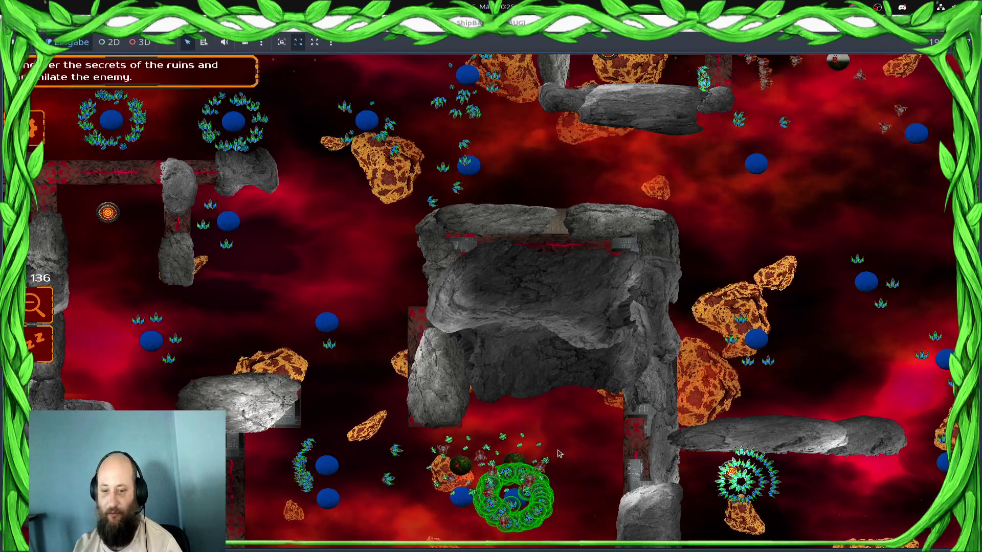
left_click(520, 480)
left_click_drag(324, 464, 357, 490)
left_click_drag(461, 453, 568, 506)
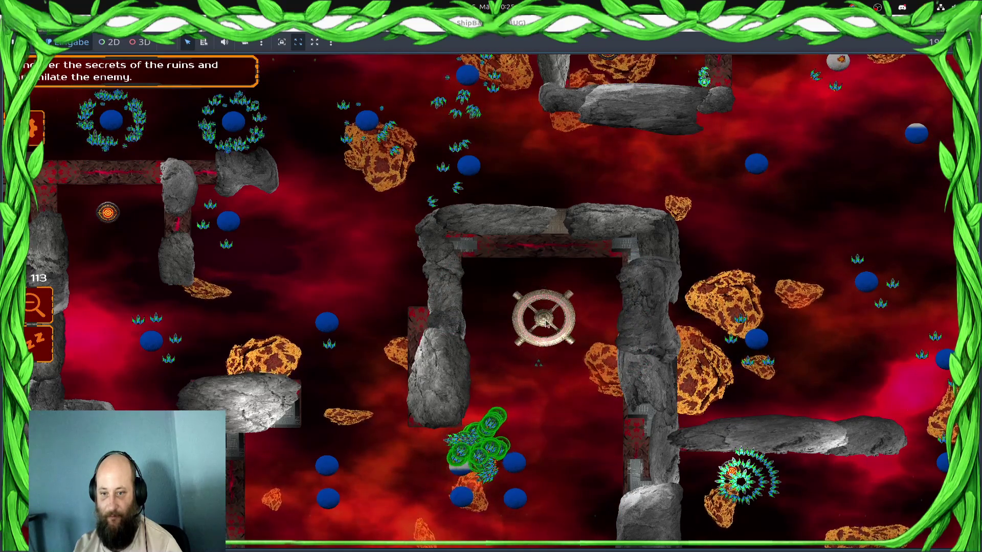
left_click(544, 319)
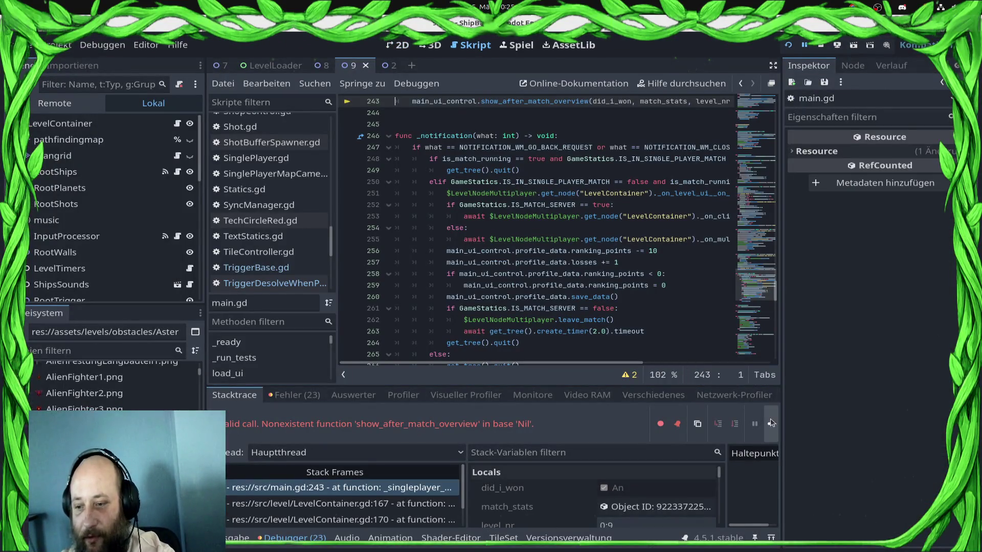
Stop the debug session halted on the show_after_match_overview error at main.gd line 243.
left_click(771, 424)
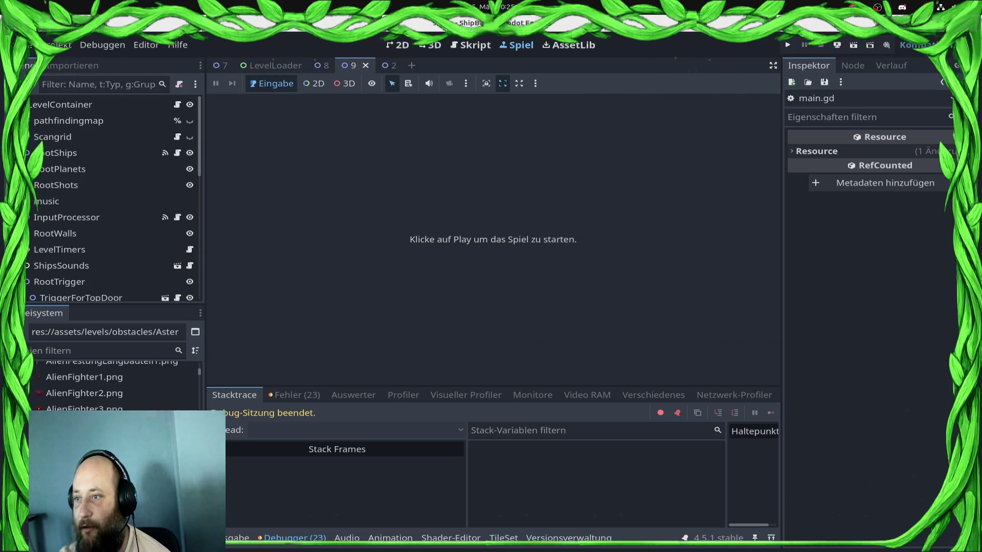
Stage all changes and commit them as 'Adjustments level 9(puzzellevel). Added level 8 in campain 2.'.
left_click(915, 66)
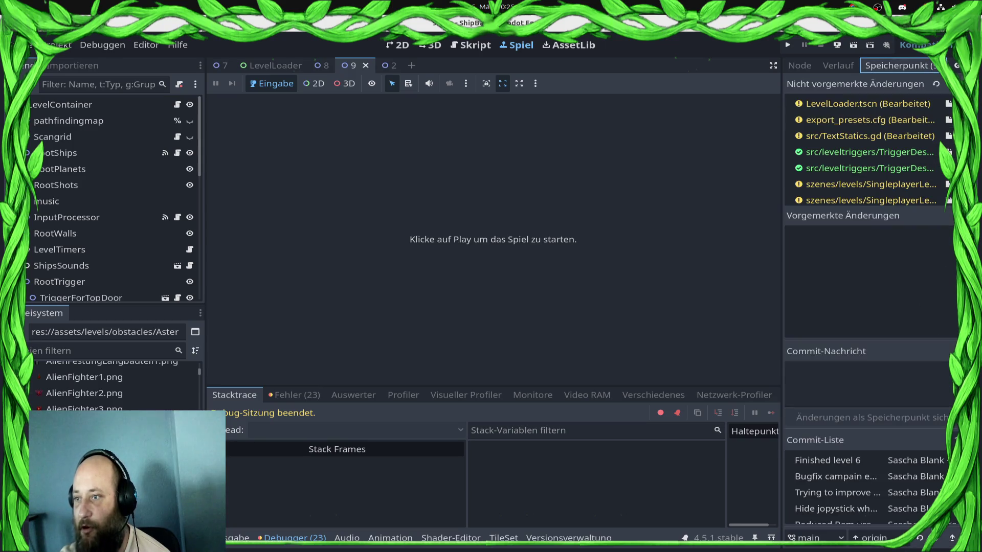
left_click(914, 387)
type("A")
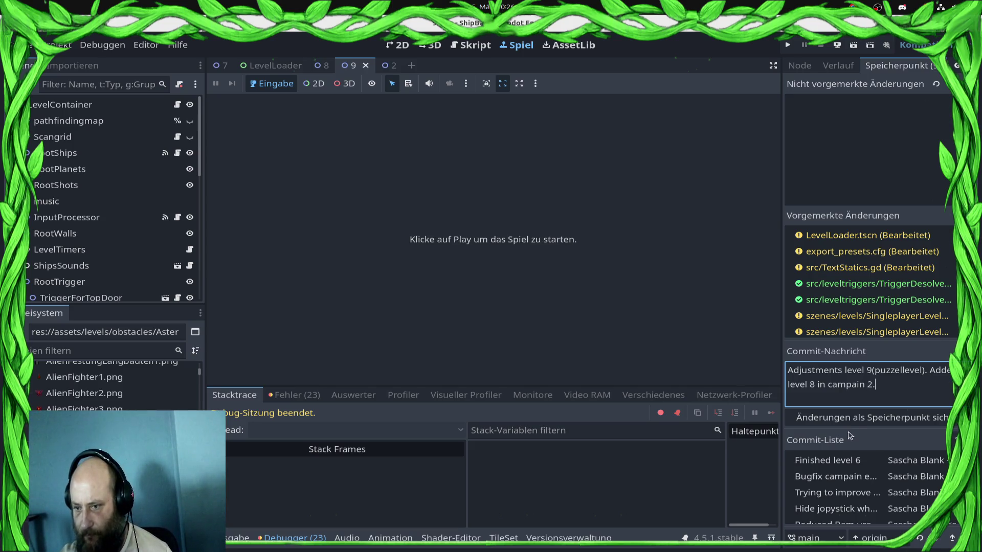
left_click(857, 424)
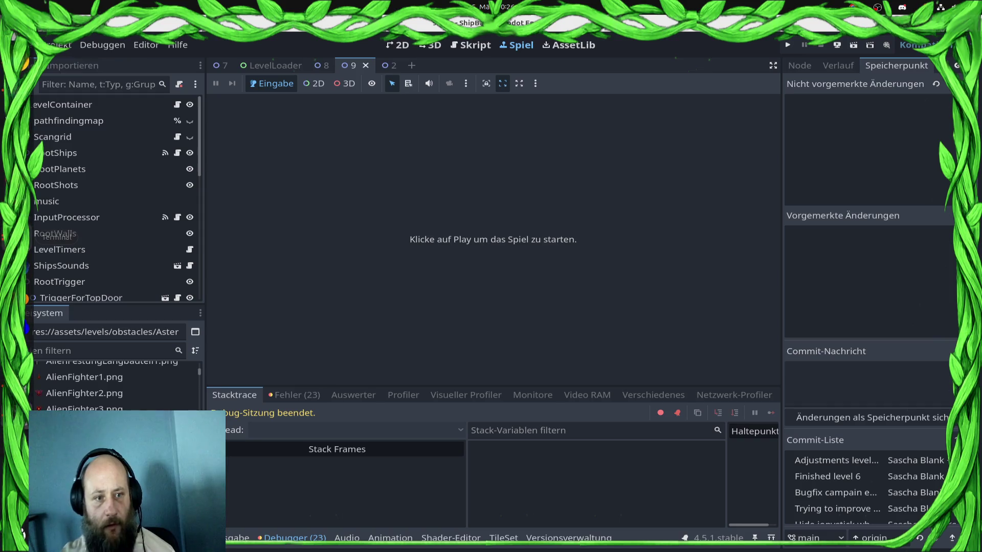
Run git push in the drop-down terminal to publish the level 9 commit, then return to the 2D view.
key("F12")
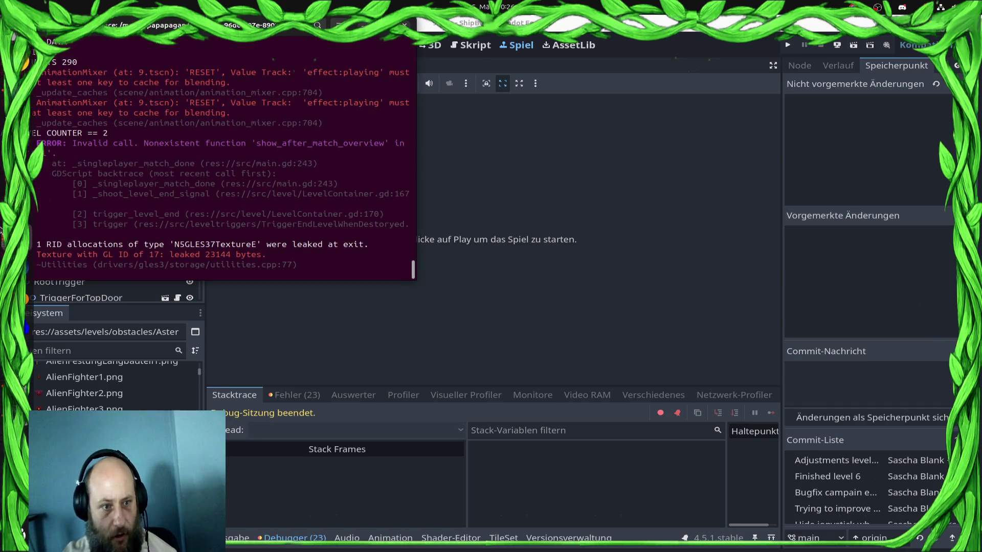
key("super+Page_Down")
type("git push")
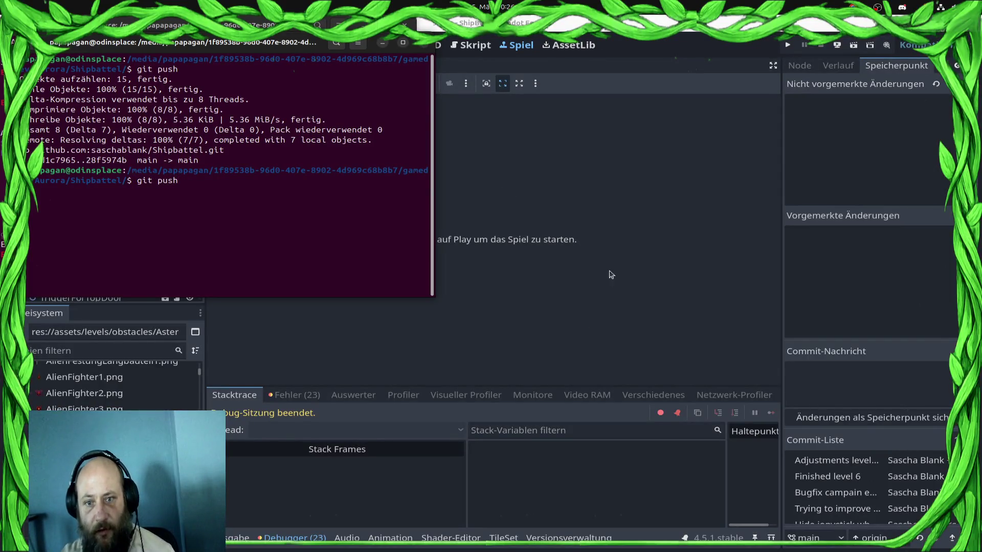
left_click(447, 71)
left_click(400, 46)
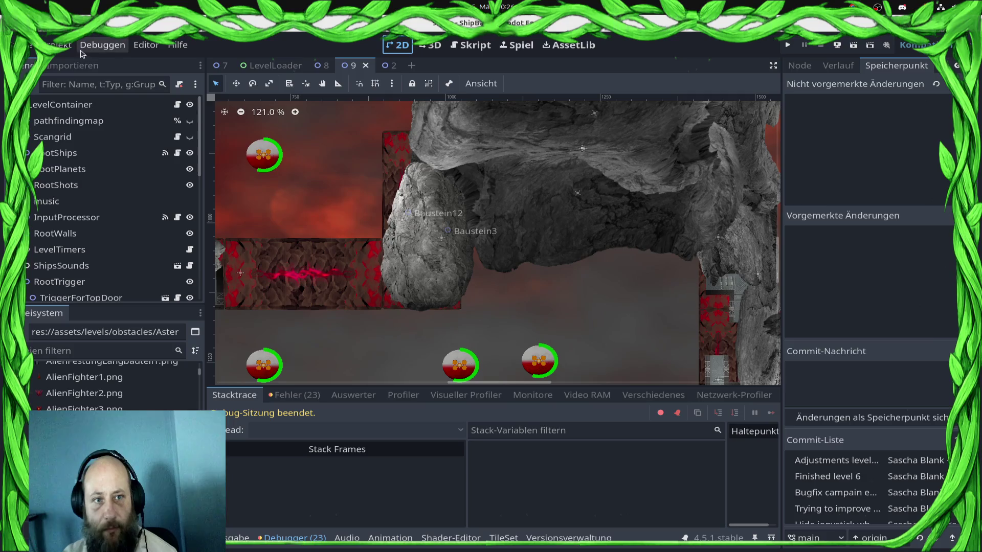
Confirm the levelloader run argument in the run instance settings and launch the game.
left_click(82, 48)
left_click(131, 239)
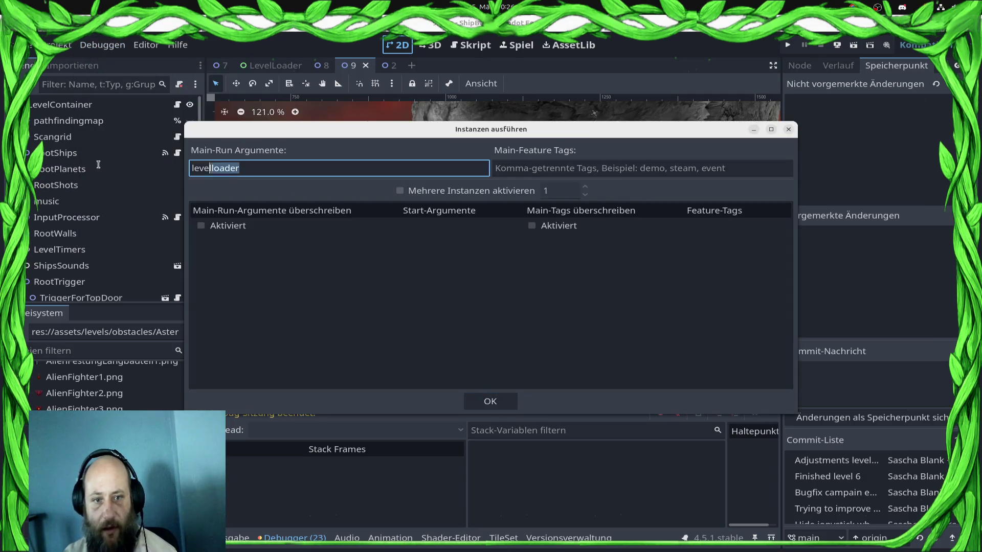
left_click(503, 402)
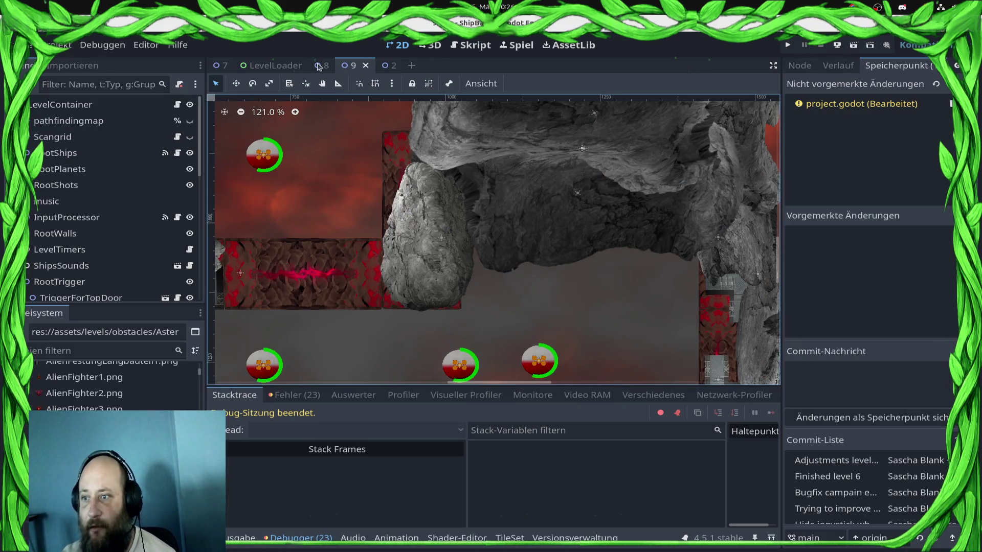
left_click(789, 46)
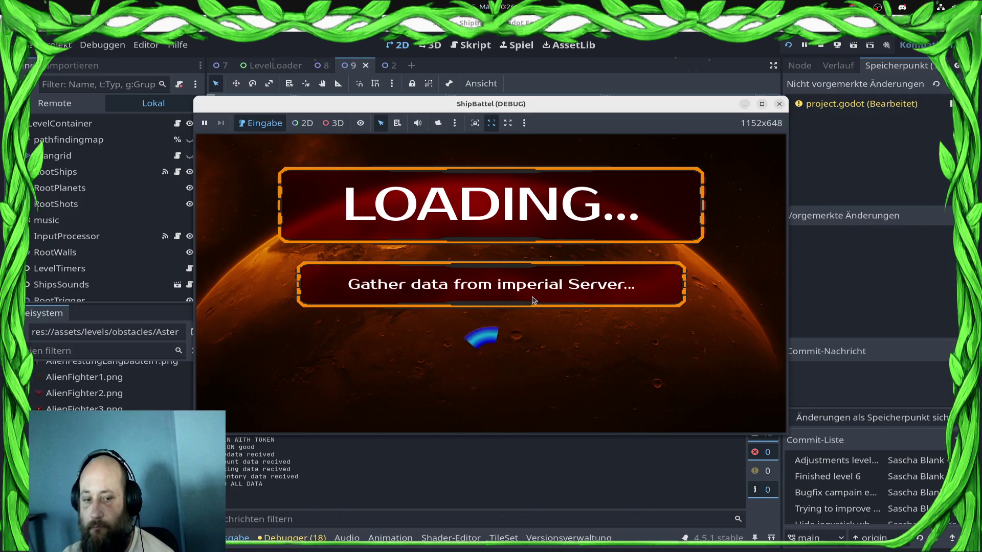
Pick the lose-one-battle bonus in the green sector and start the Draxal Homesector mission.
left_click(644, 342)
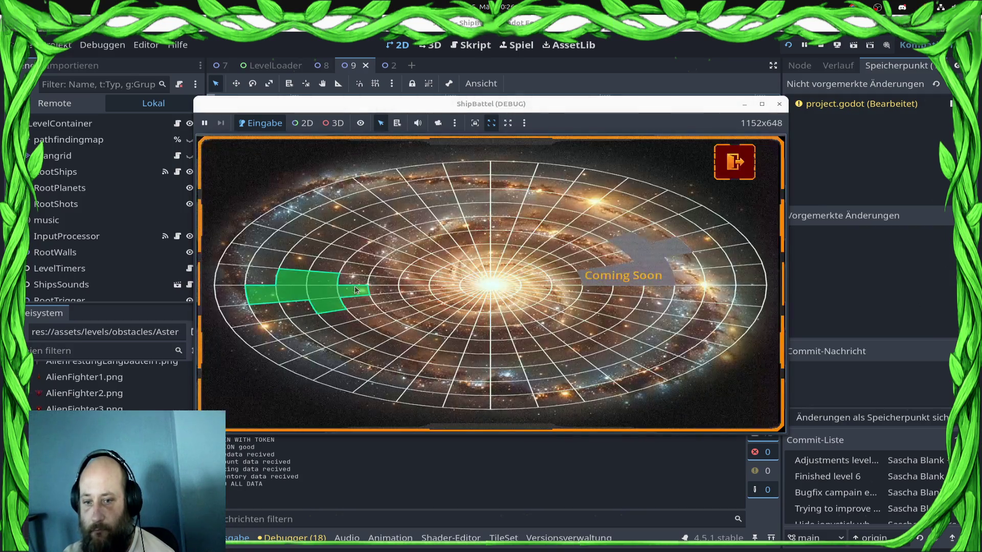
left_click(319, 284)
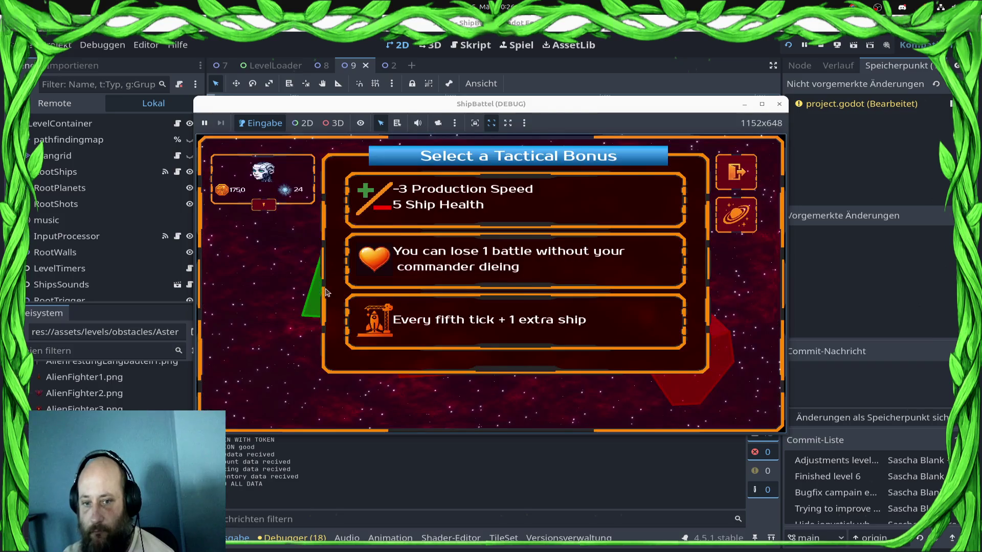
left_click(525, 265)
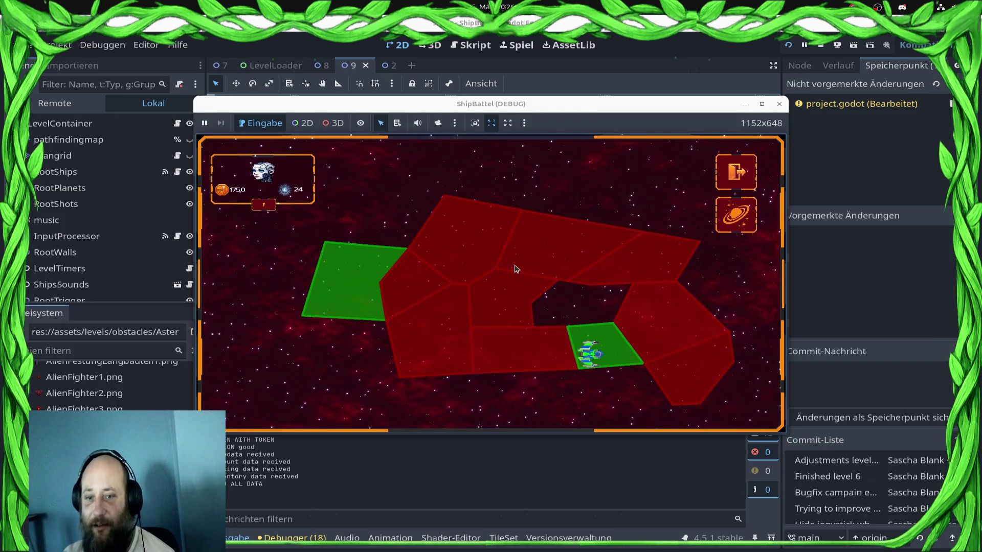
left_click(514, 360)
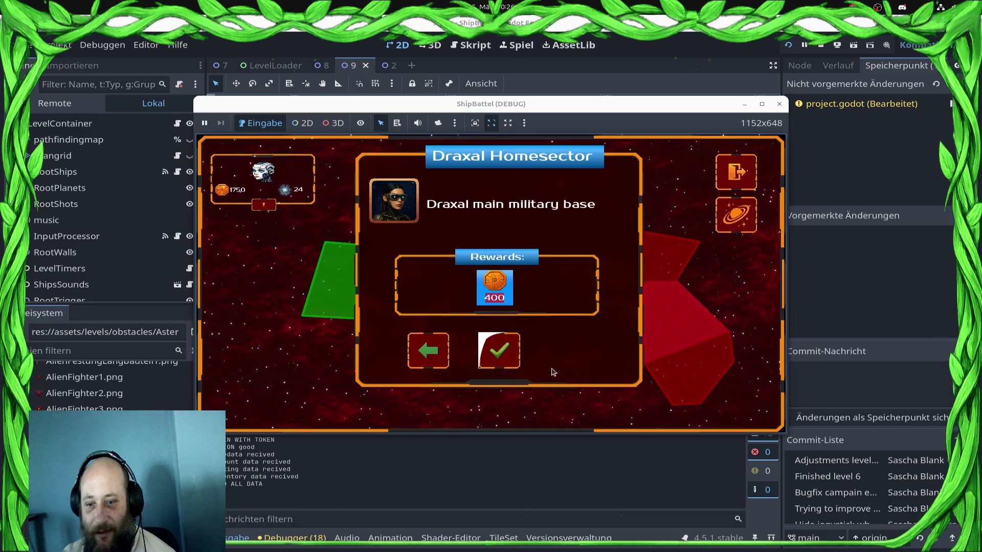
left_click(517, 358)
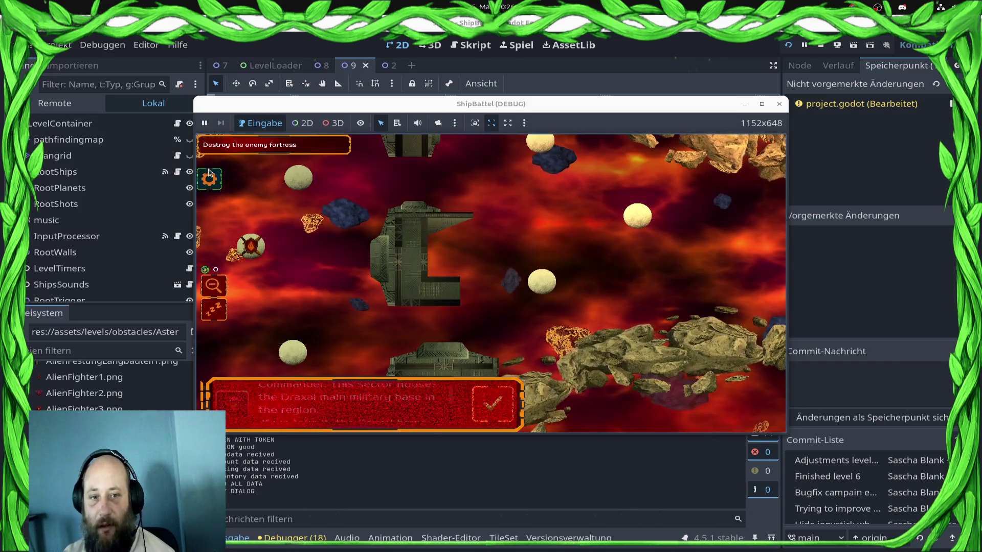
left_click(494, 419)
Surrender the battle, accept the defeat, return to the campaign map, and stop the game.
key("Escape")
left_click(504, 343)
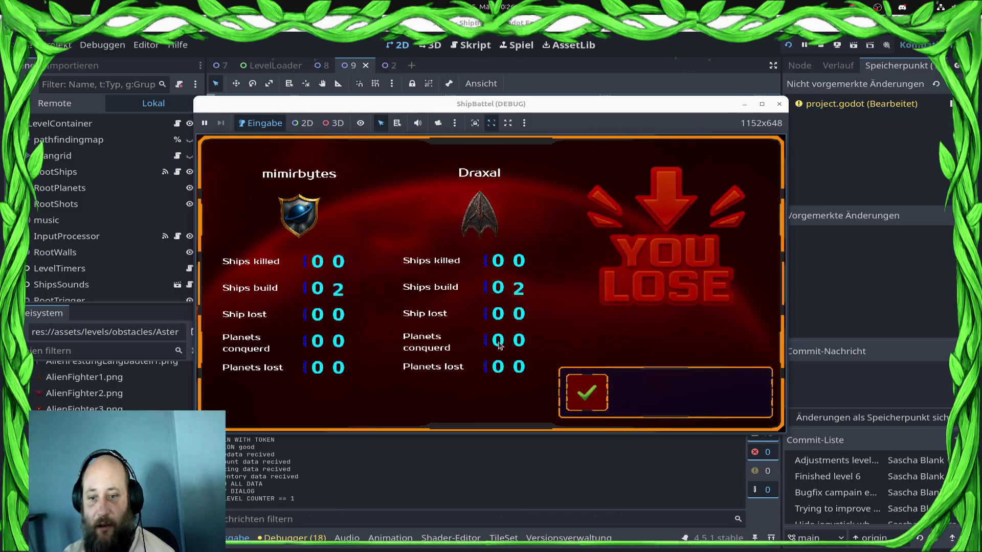
left_click(574, 389)
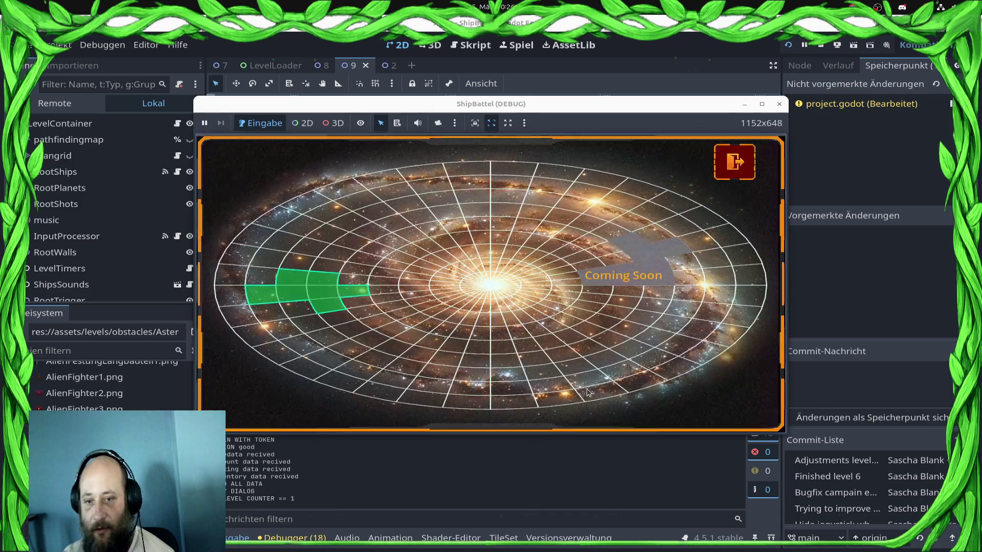
left_click(357, 269)
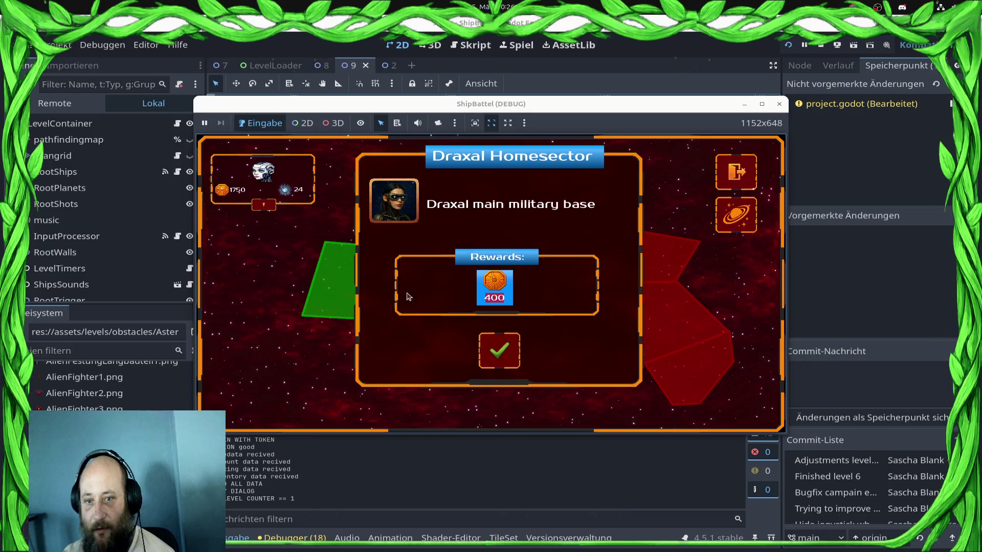
left_click(738, 173)
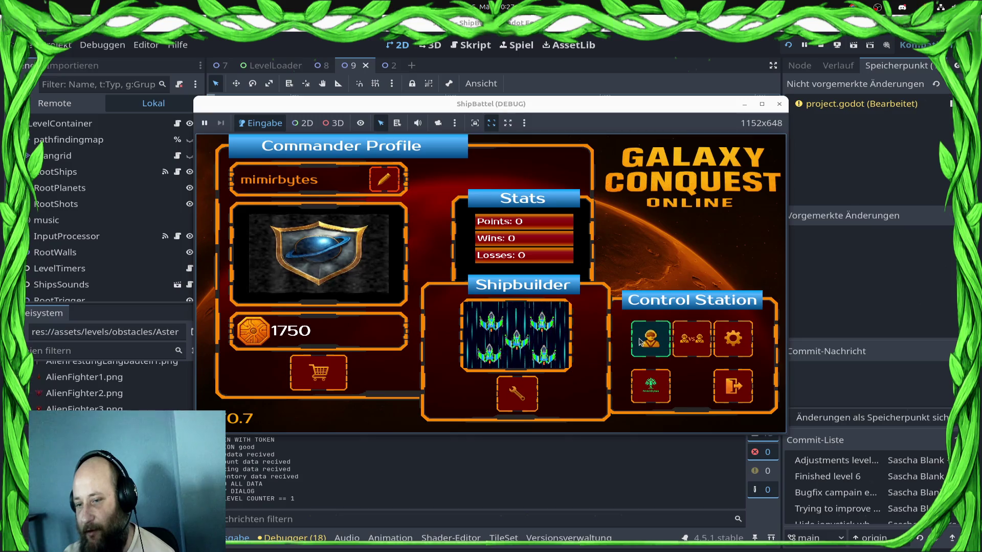
left_click(640, 341)
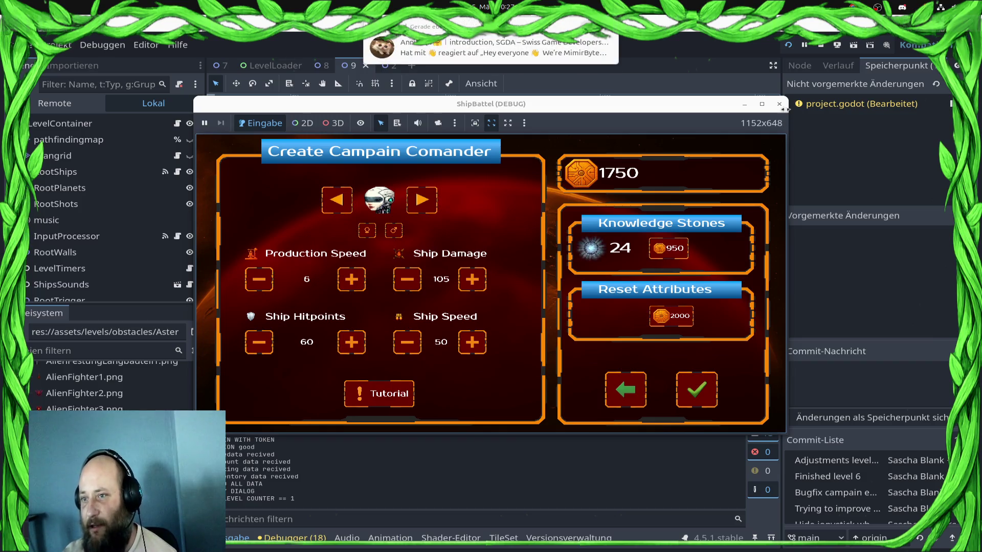
left_click(779, 104)
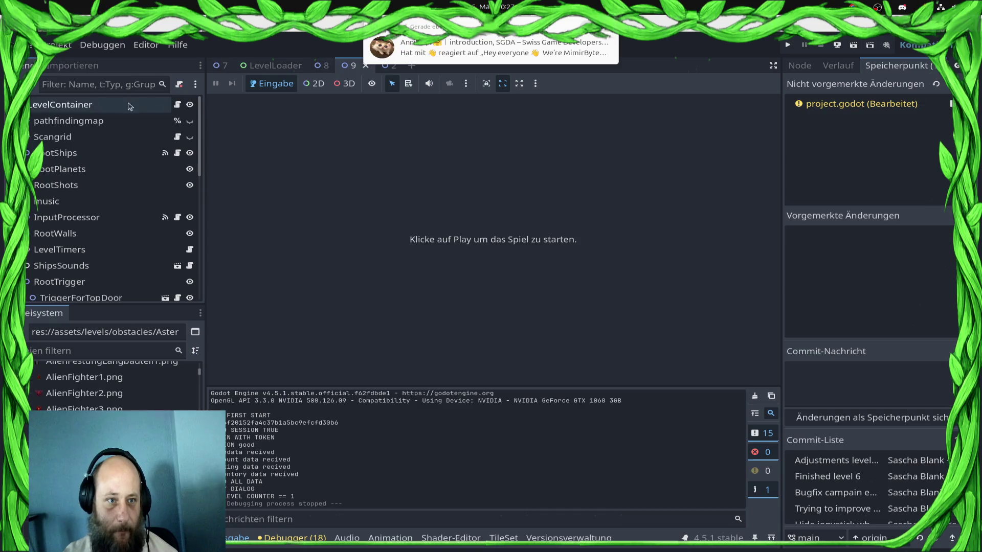
Open the LevelContainer script, then the OverviewSector0 scene found with the 'overview' filter.
left_click(177, 104)
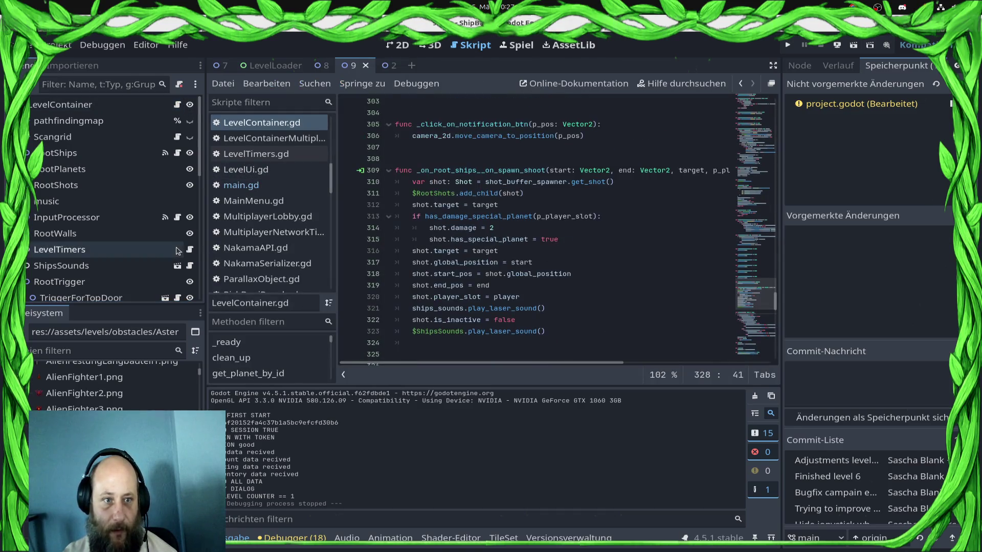
scroll(259, 176, "down", 15)
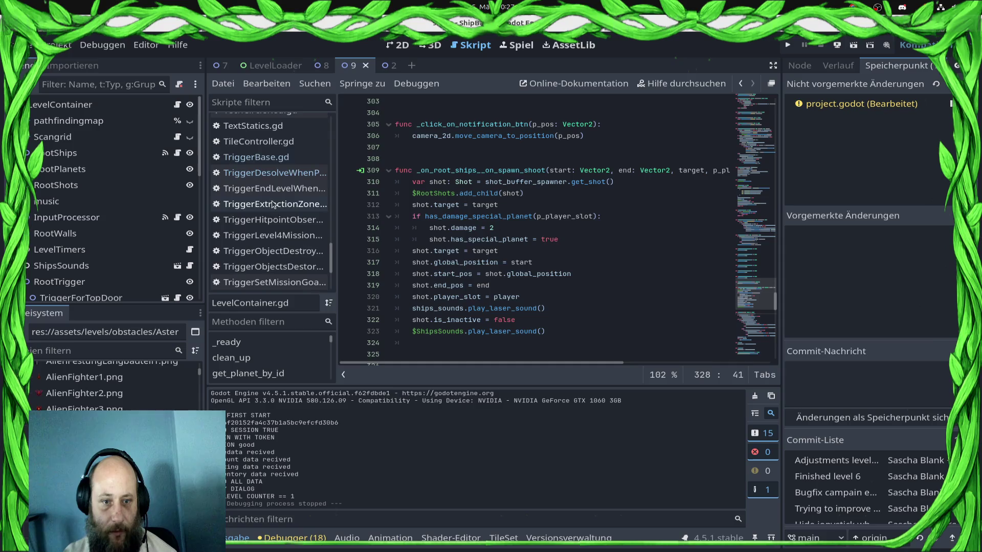
left_click(113, 350)
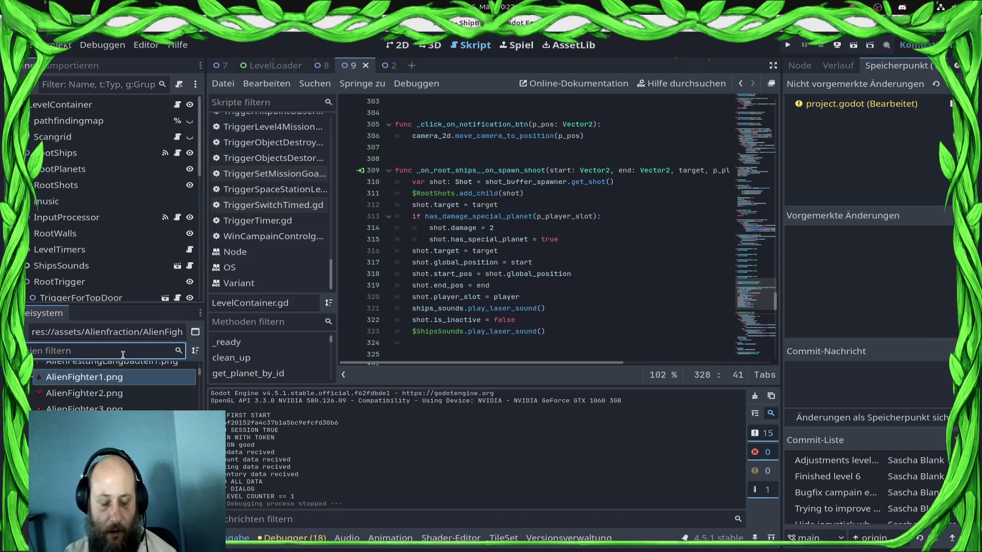
type("overview")
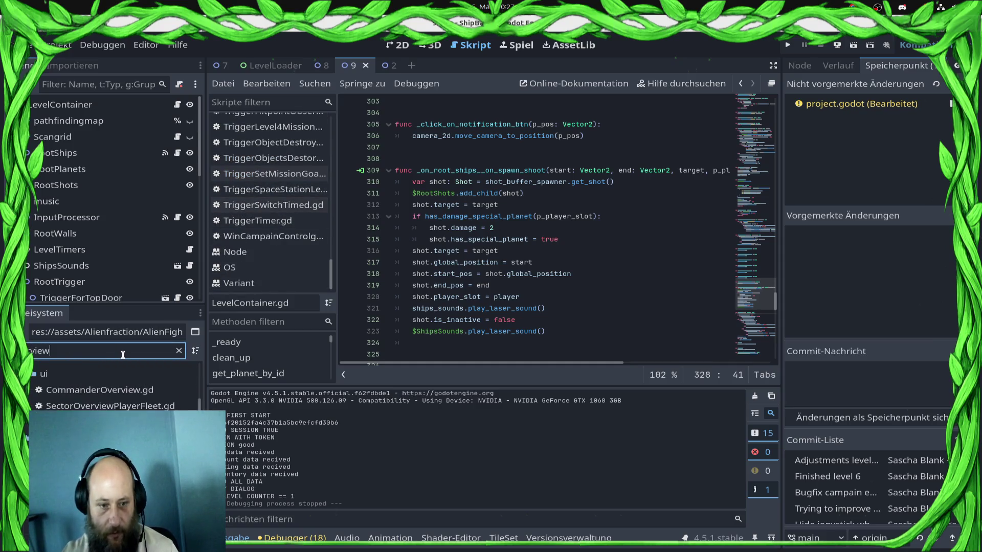
key("Return")
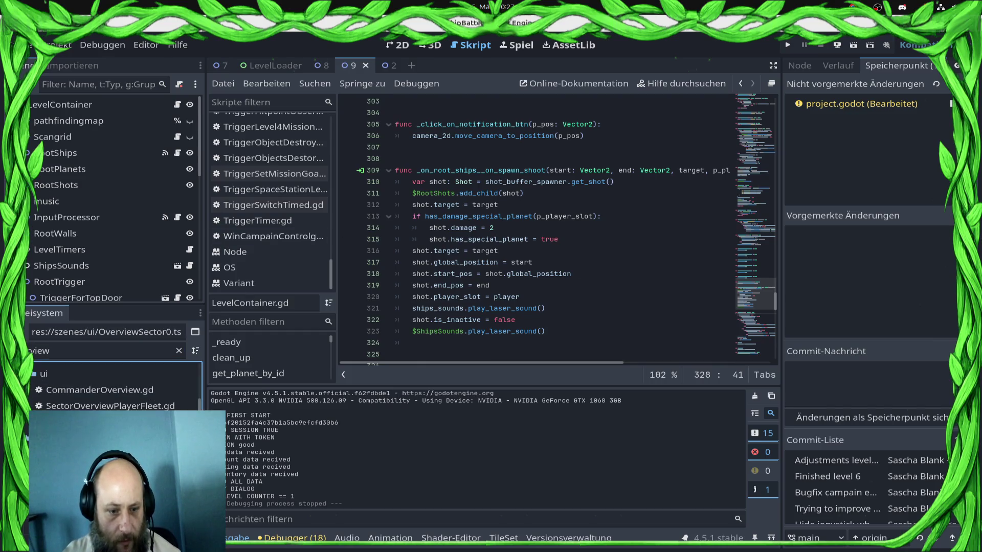
Open OverviewSector0's sector map controller script and widen the code editor.
left_click(176, 105)
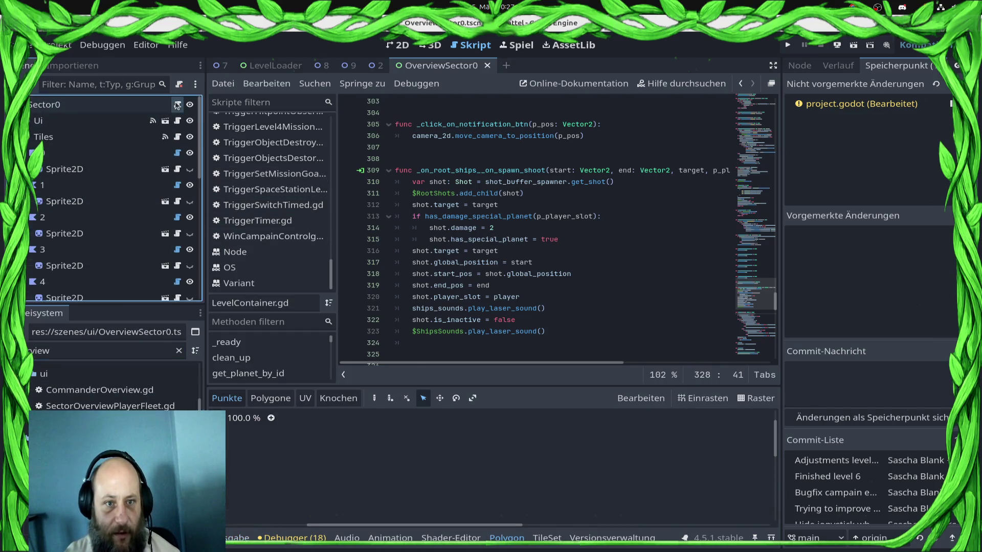
scroll(536, 238, "up", 10)
scroll(537, 238, "up", 3)
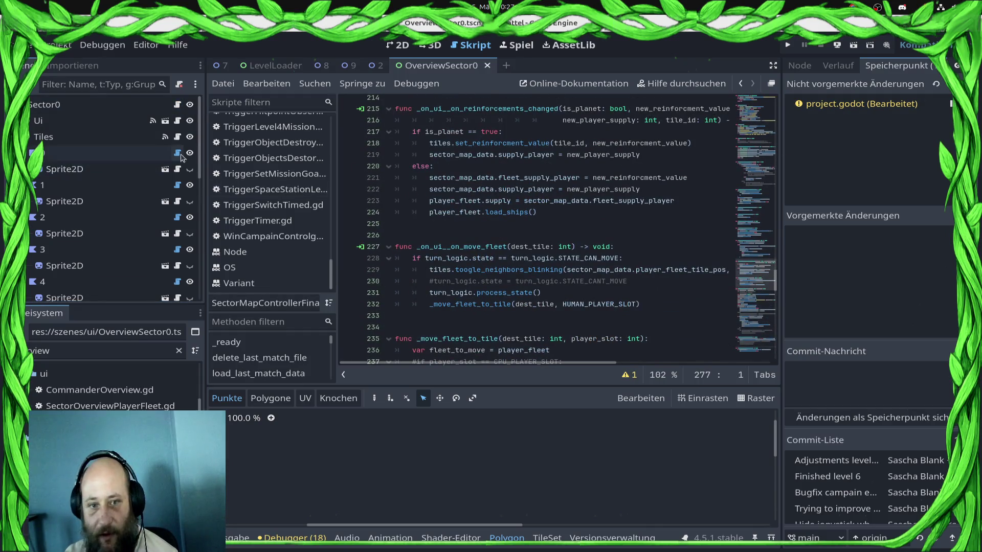
left_click_drag(205, 178, 117, 179)
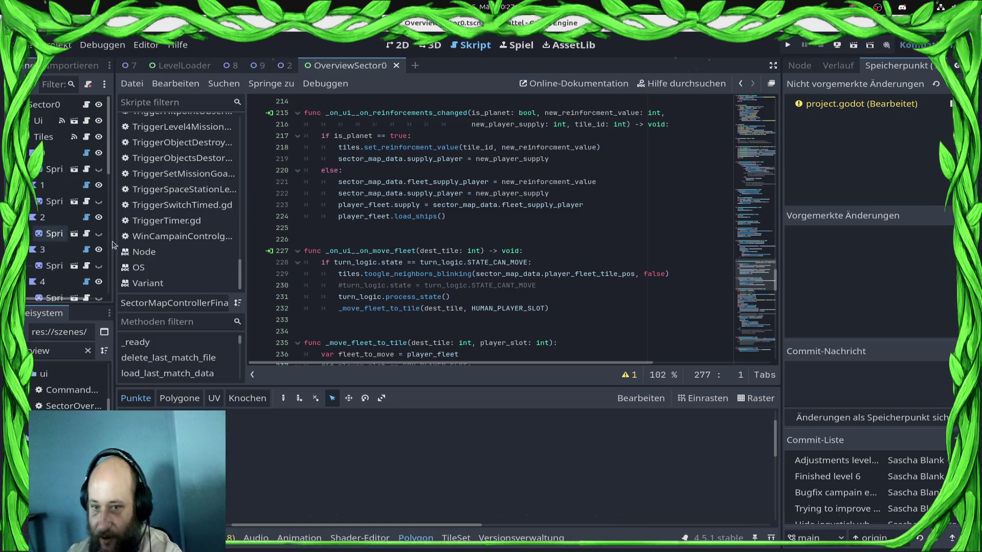
scroll(611, 214, "up", 15)
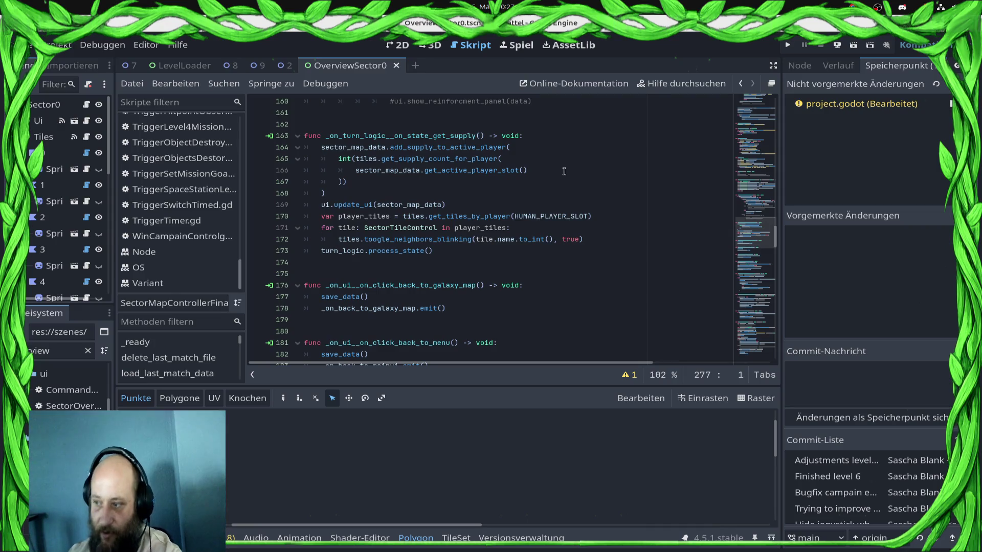
scroll(557, 168, "up", 5)
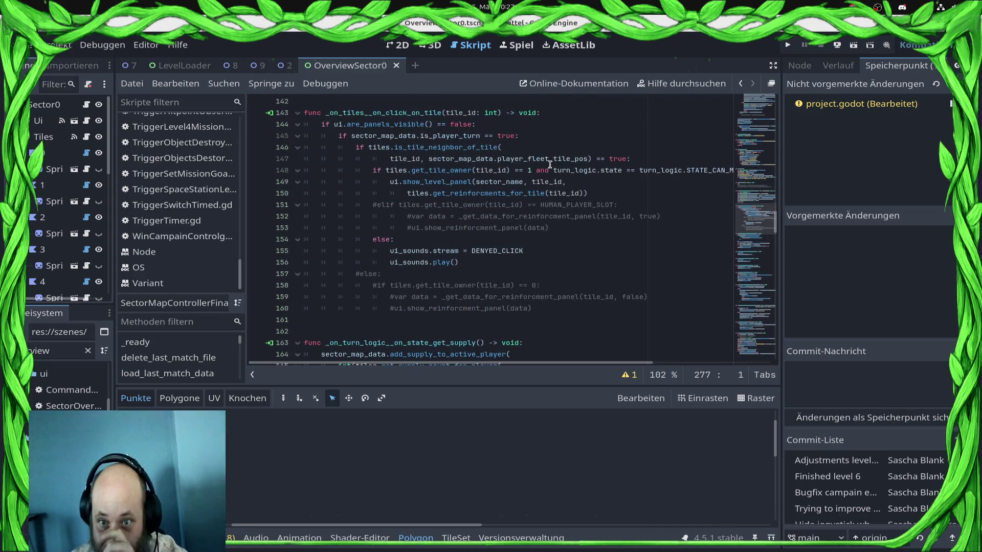
scroll(524, 251, "up", 11)
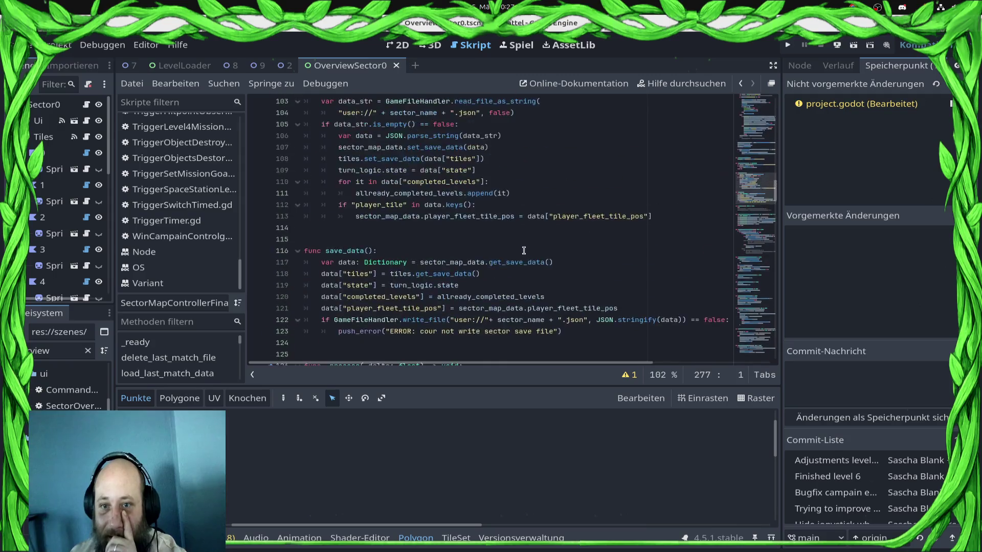
scroll(524, 250, "up", 15)
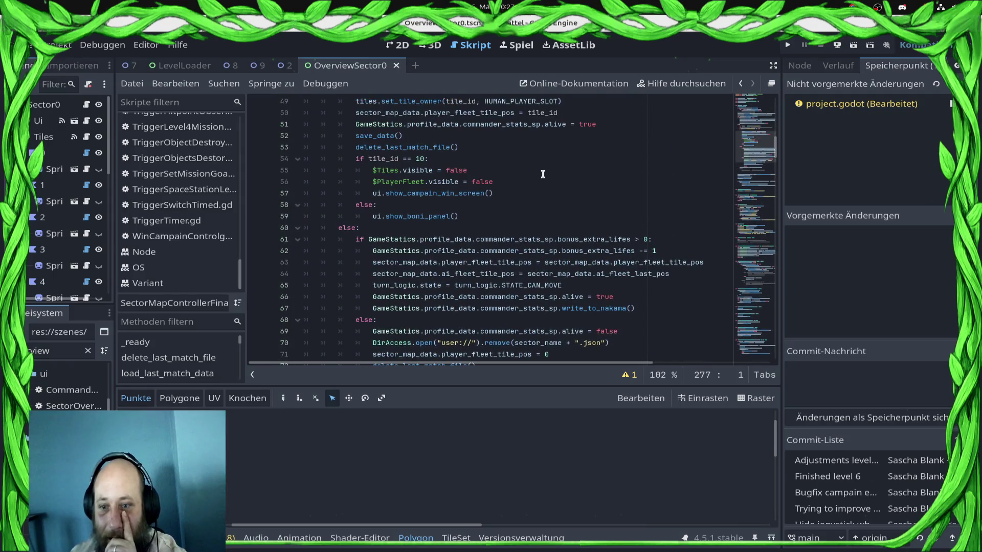
scroll(542, 174, "down", 3)
scroll(609, 202, "up", 7)
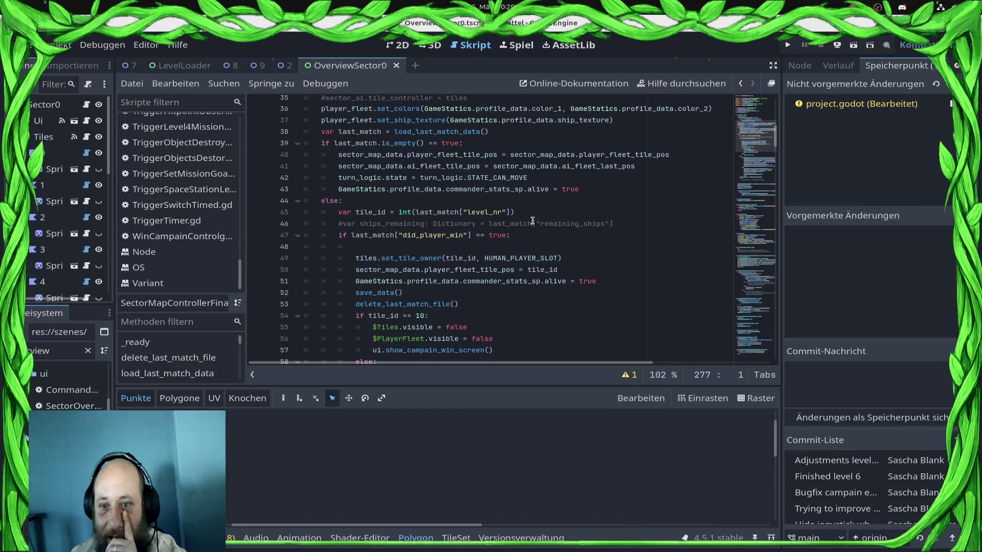
scroll(532, 221, "up", 1)
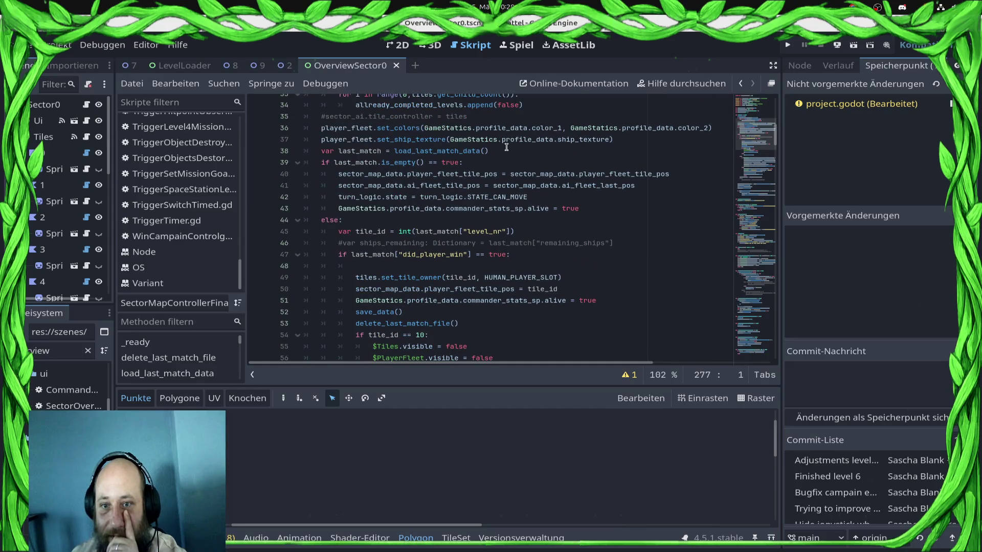
left_click(565, 221)
scroll(445, 221, "down", 4)
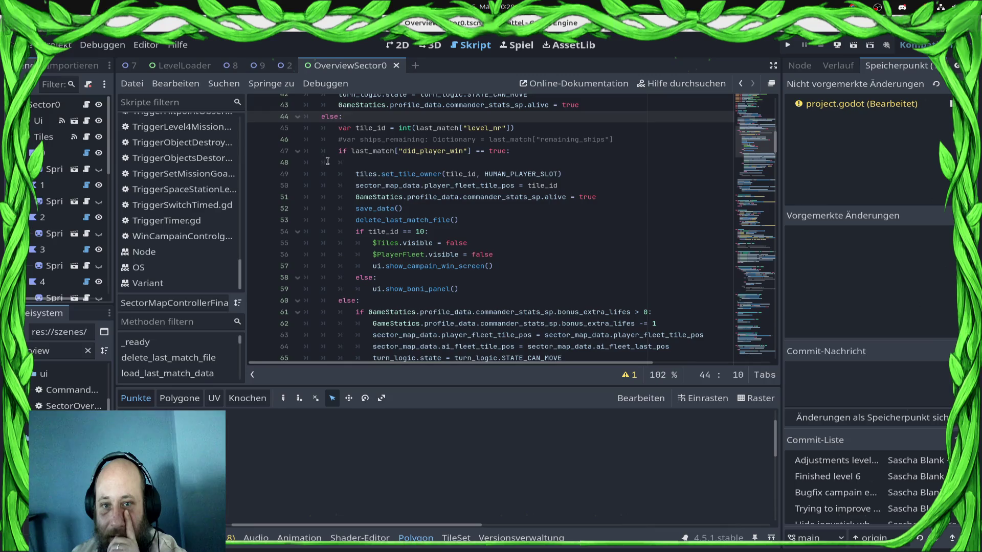
scroll(343, 132, "up", 1)
scroll(342, 131, "up", 1)
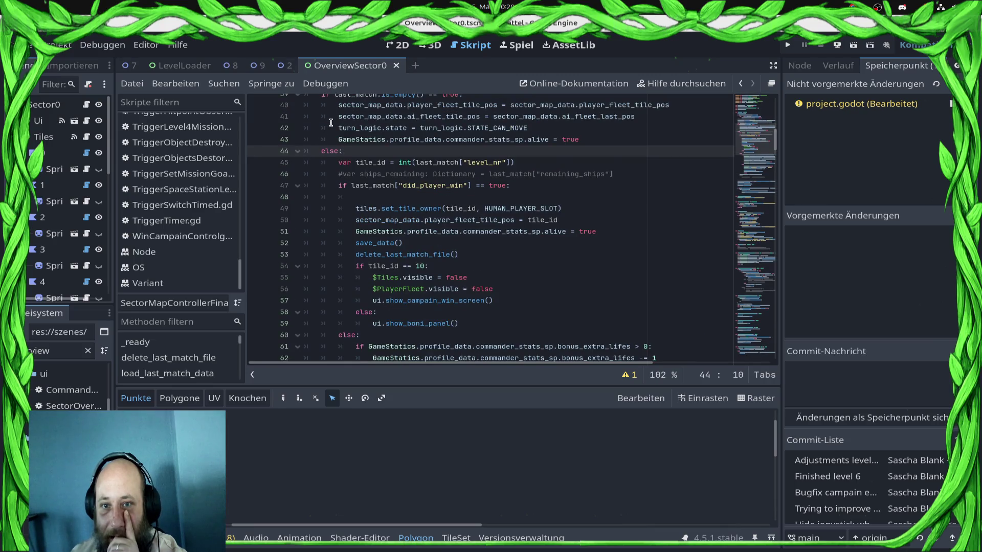
scroll(358, 141, "up", 2)
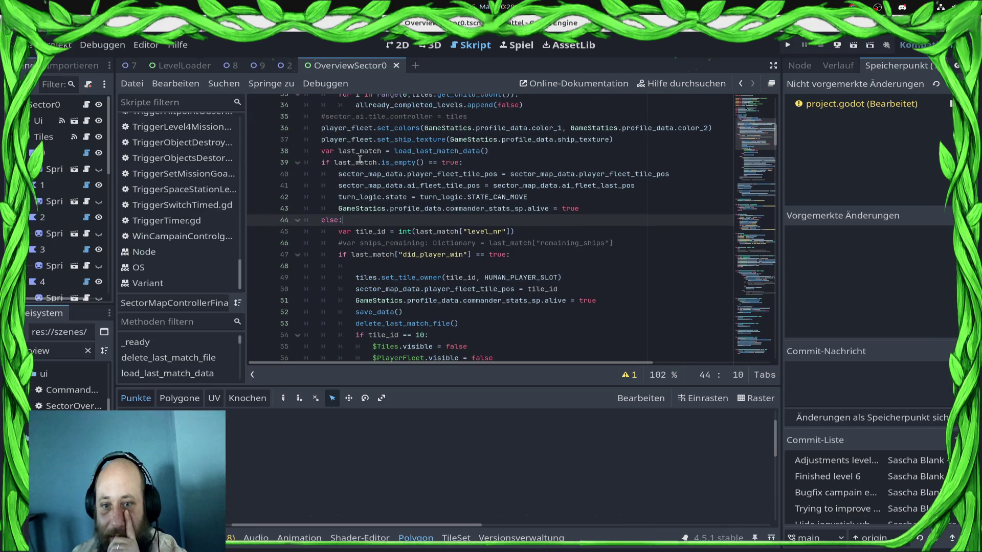
scroll(360, 159, "down", 3)
double_click(497, 150)
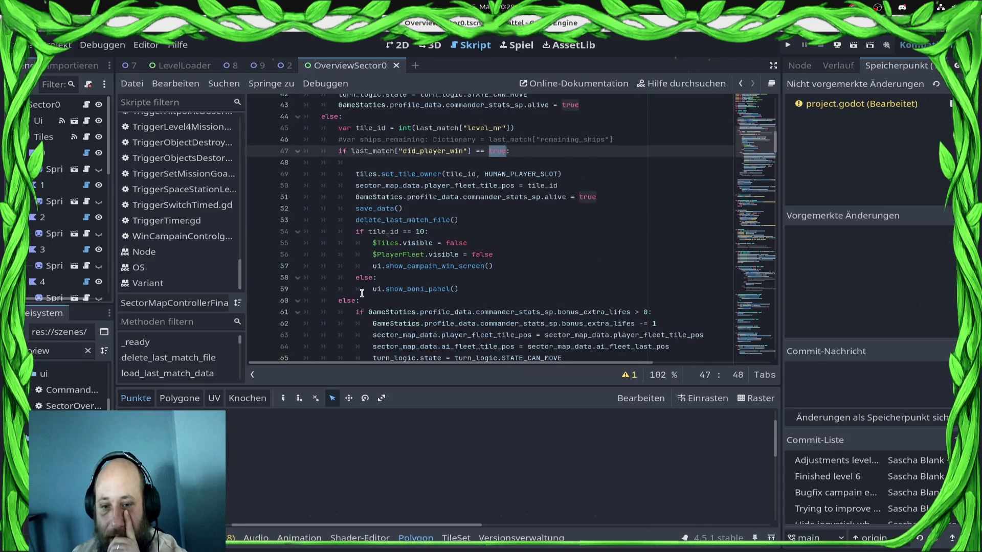
scroll(362, 293, "down", 3)
mouse_move(373, 219)
left_mouse_down()
mouse_move(657, 222)
mouse_move(567, 282)
left_mouse_up()
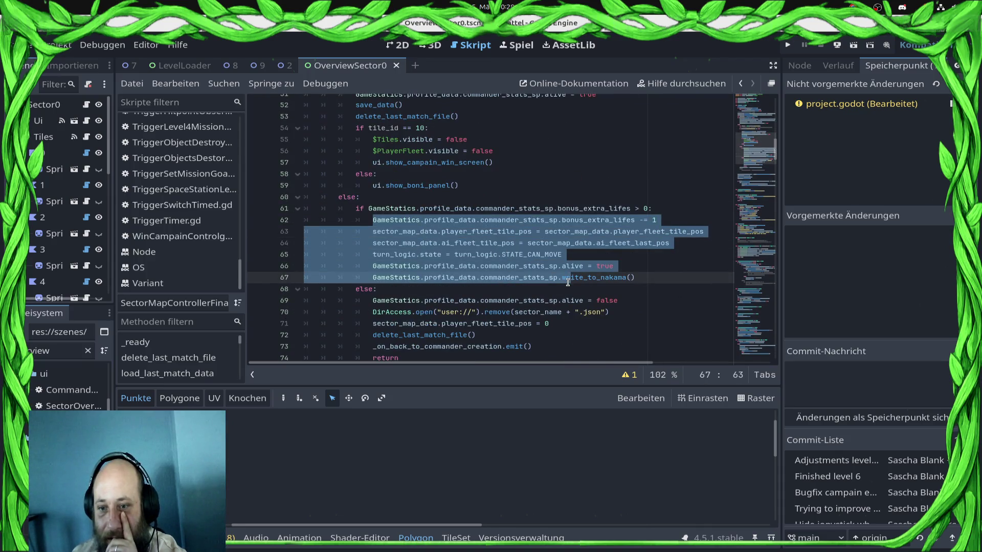
left_click(640, 268)
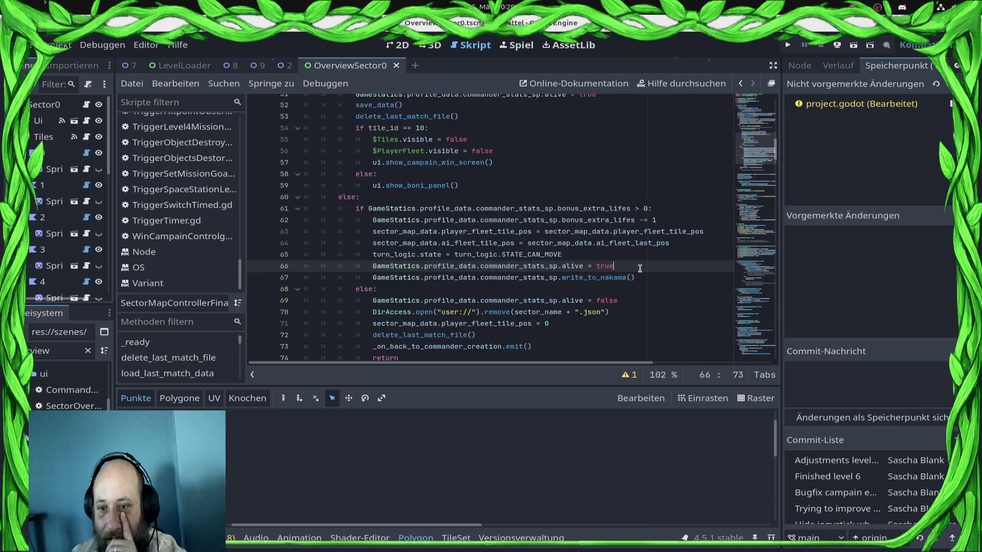
double_click(614, 219)
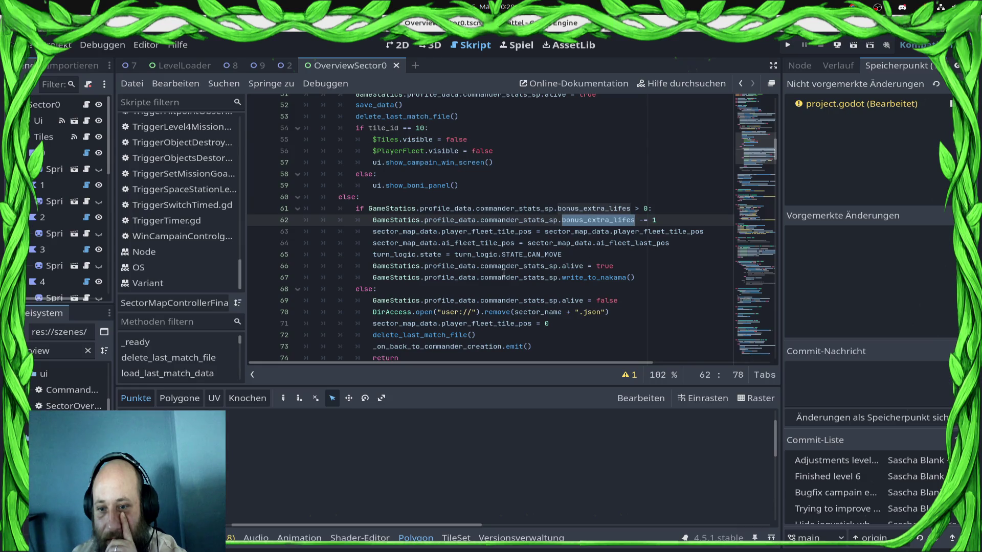
mouse_move(568, 268)
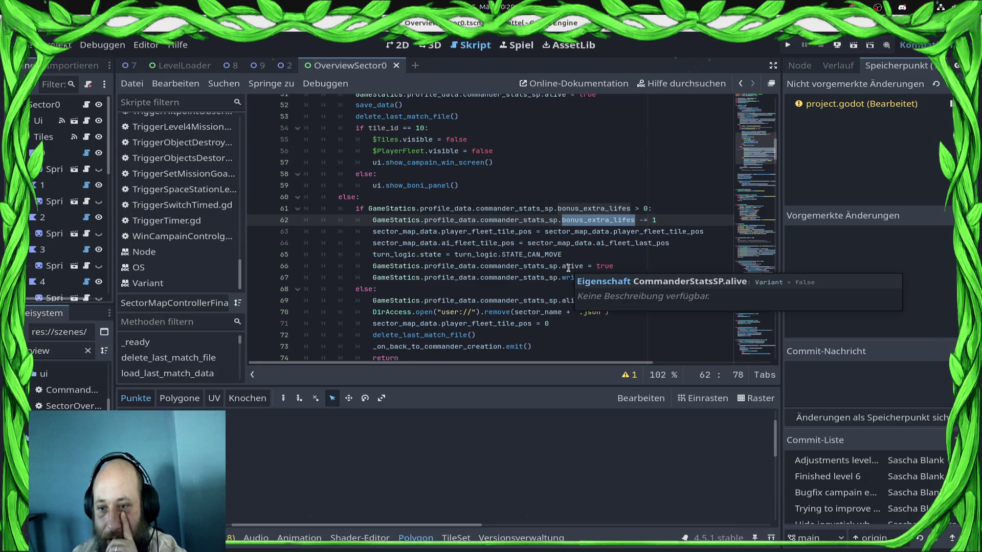
left_click(663, 208)
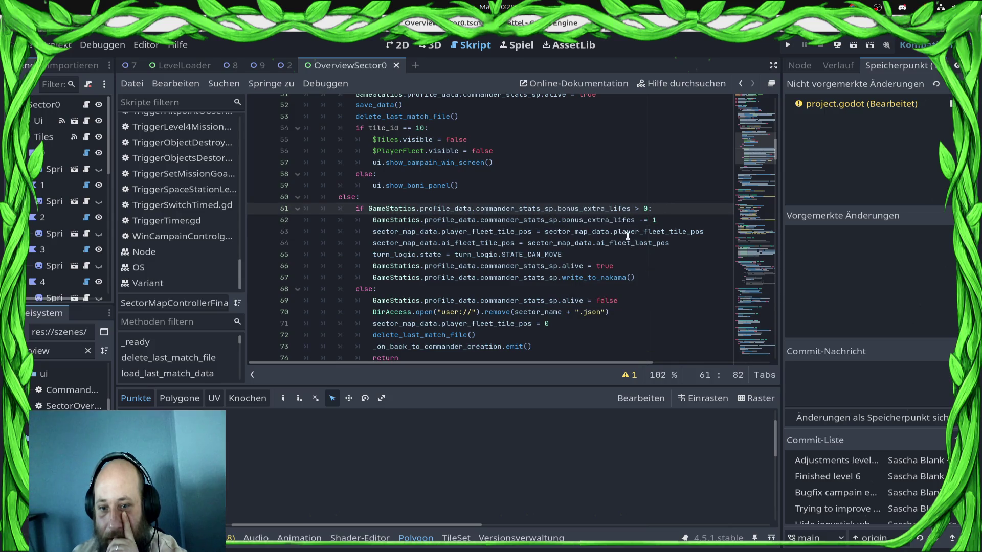
left_click(659, 219)
key("Up")
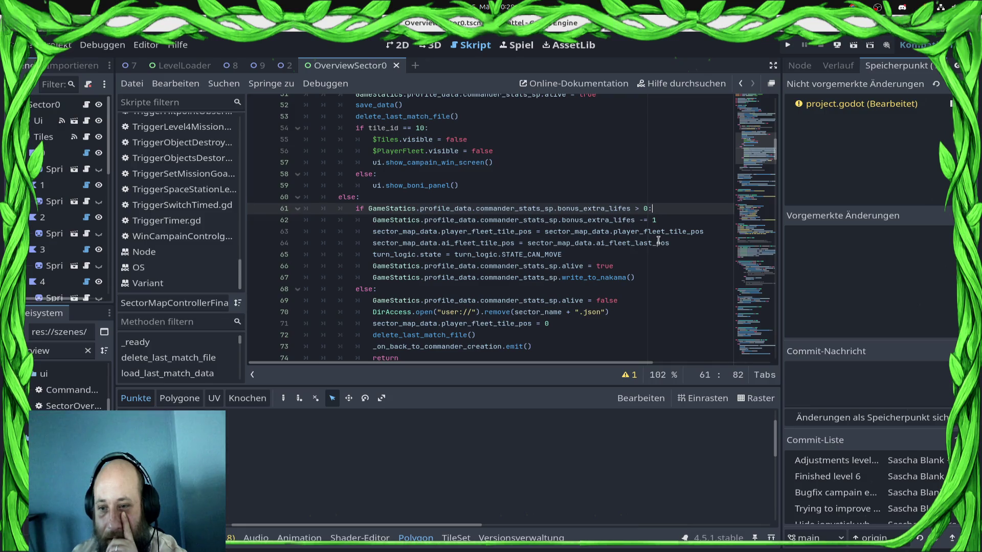
mouse_move(658, 240)
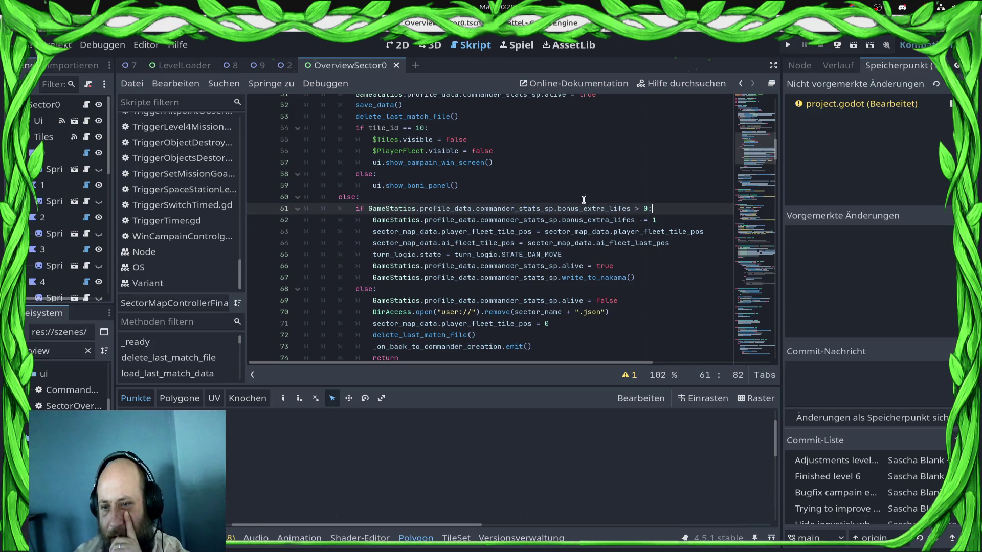
left_click(643, 209)
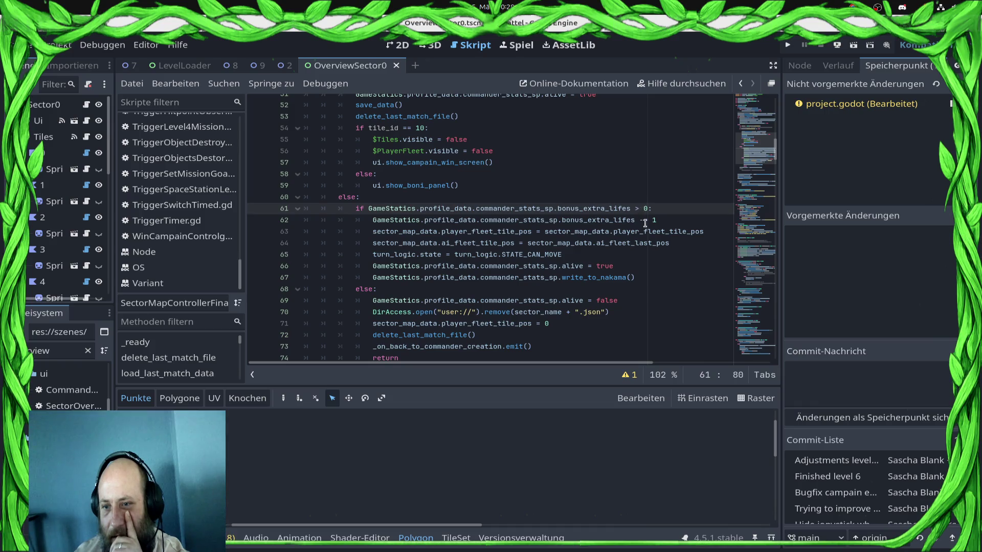
left_click(665, 223)
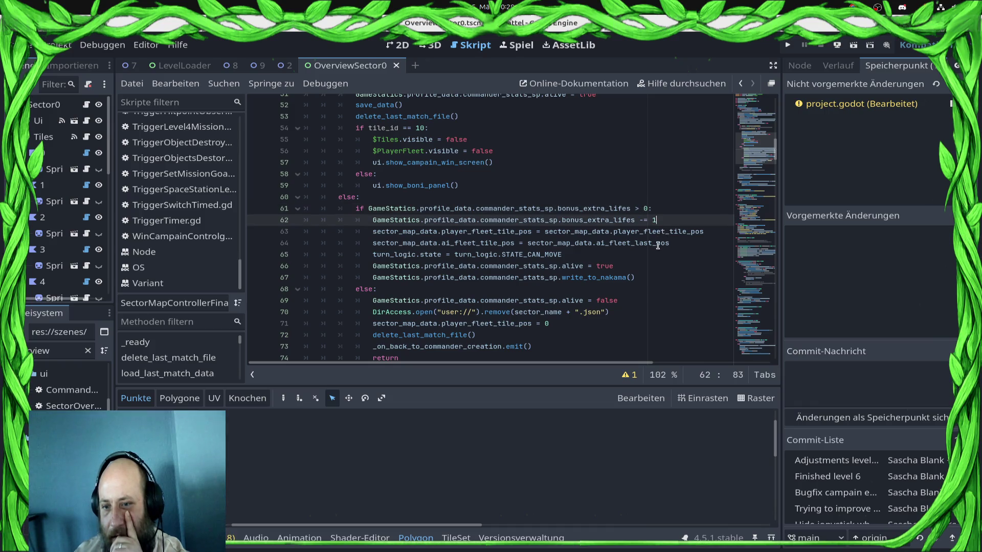
scroll(658, 243, "down", 2)
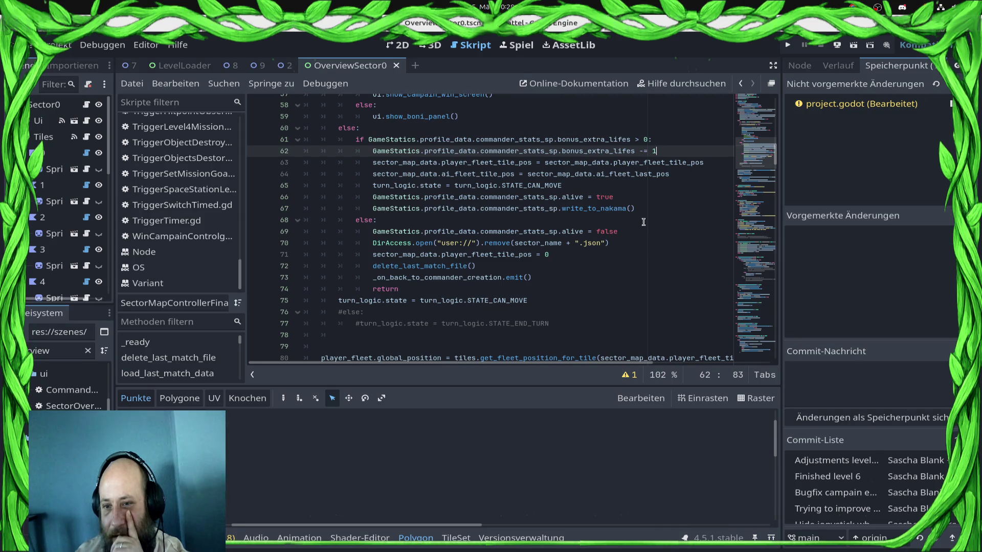
double_click(622, 208)
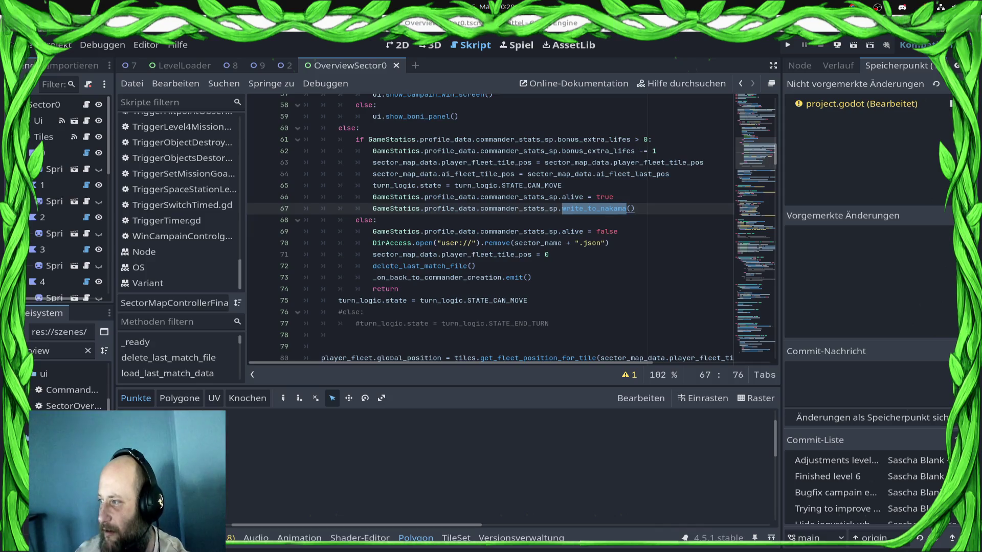
key("alt+Tab")
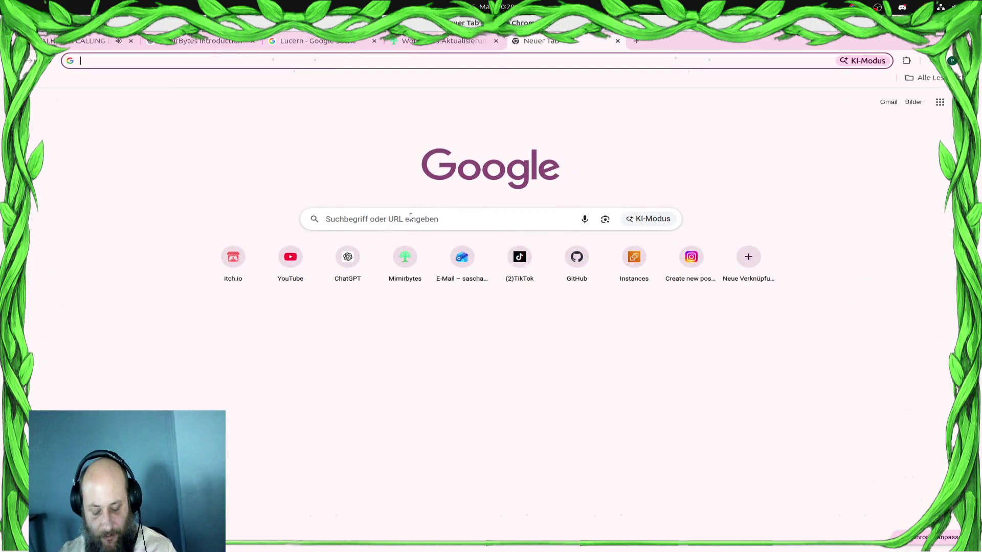
Load the Nakama console at its duckdns server address.
type("naka")
key("Return")
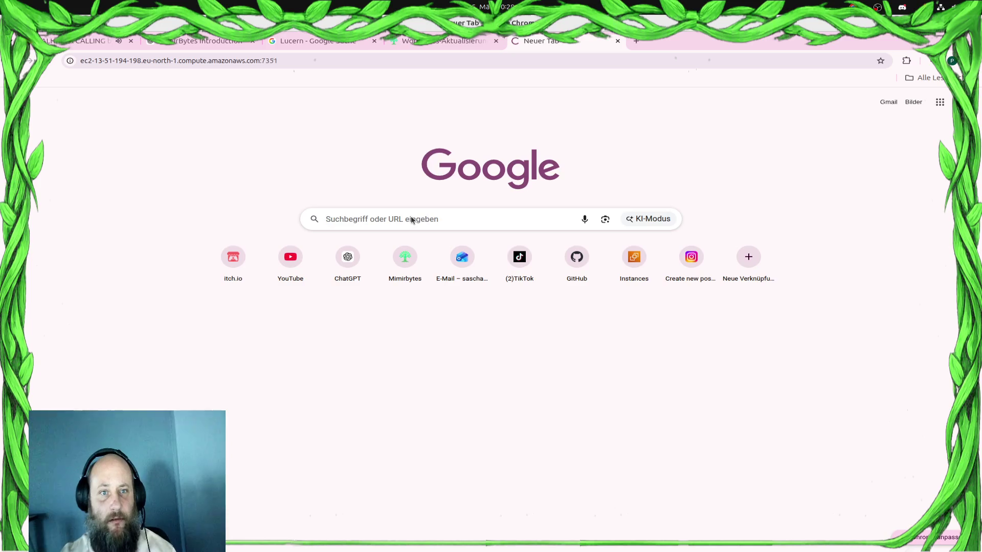
left_click(266, 62)
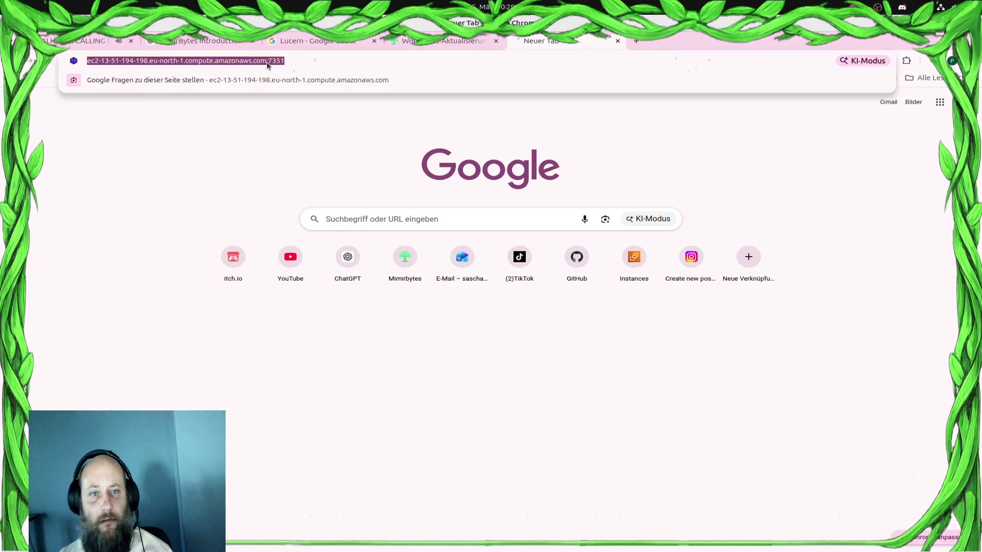
type("mim")
key("Return")
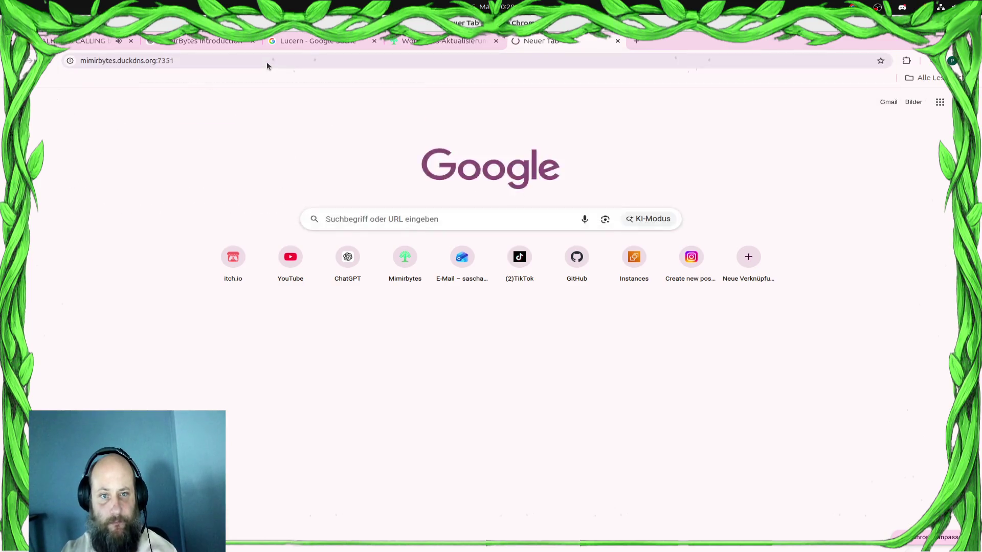
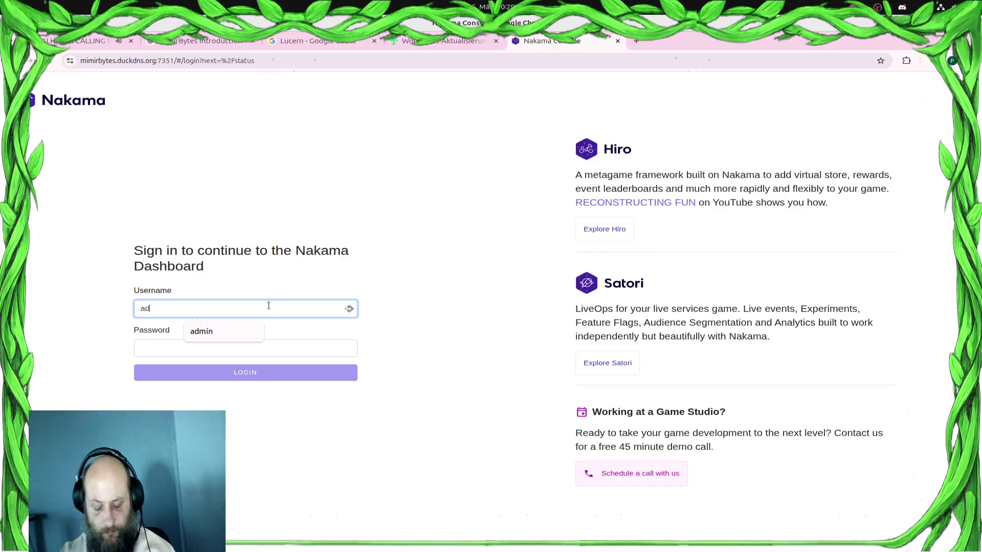
Sign in to the Nakama console with the admin username and password.
key("Tab")
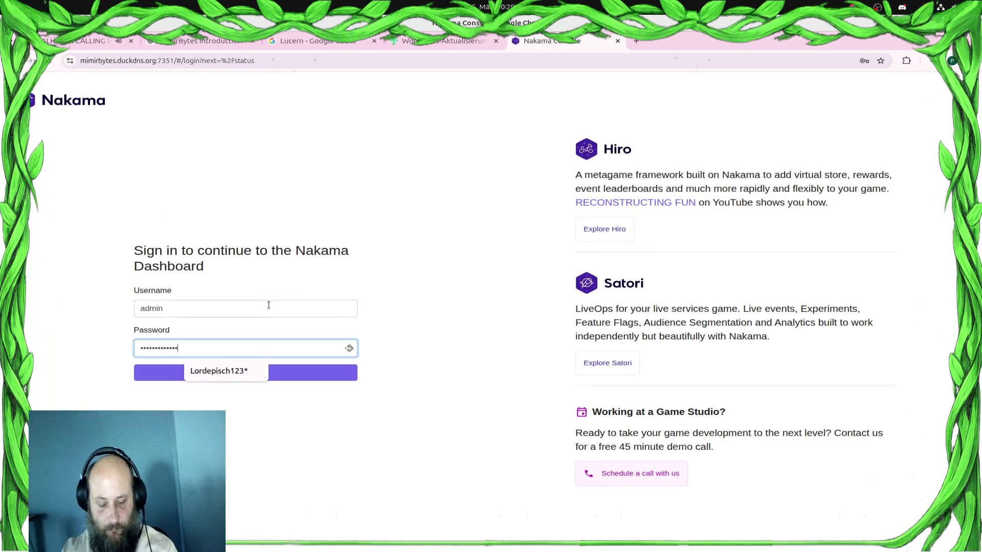
key("Return")
Inspect the own account's command_profile storage: bonus_extra_lifes 0, alive true; then return to Godot.
left_click(130, 205)
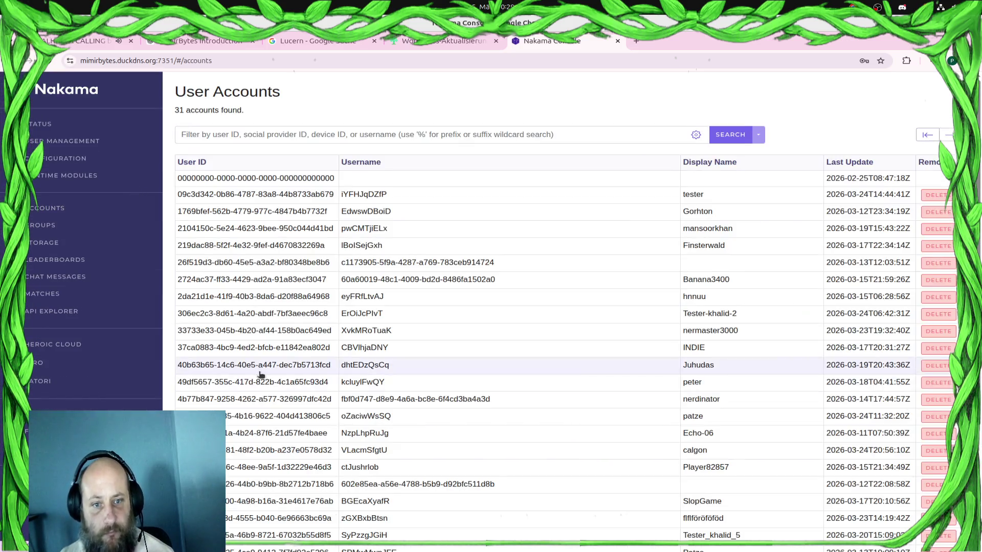
scroll(731, 445, "down", 5)
left_click(730, 531)
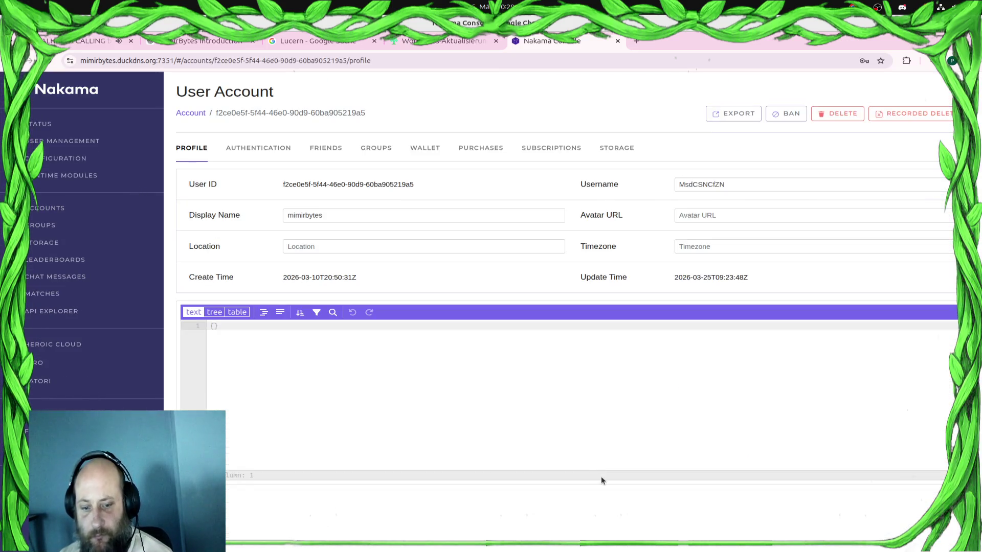
left_click(612, 151)
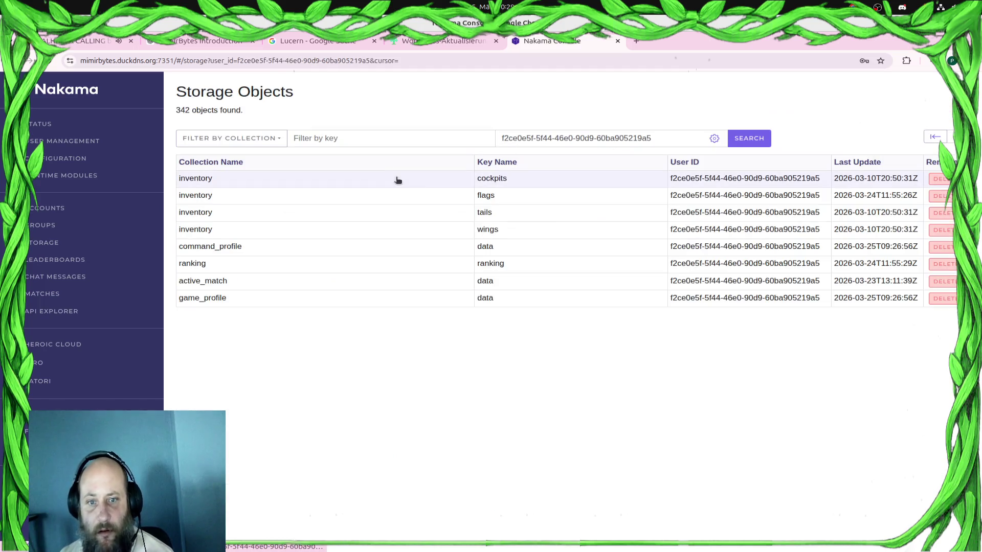
left_click(263, 247)
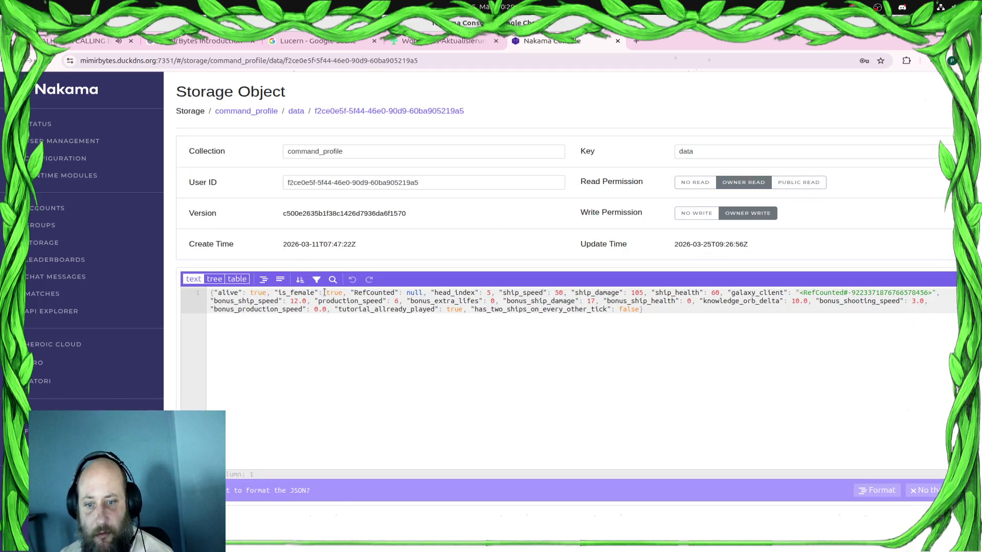
double_click(258, 293)
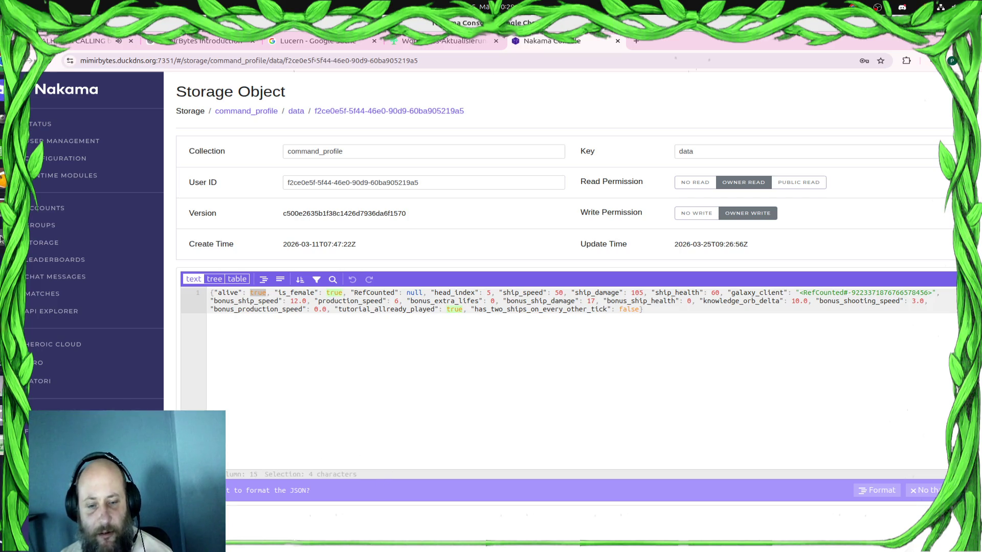
left_click(24, 431)
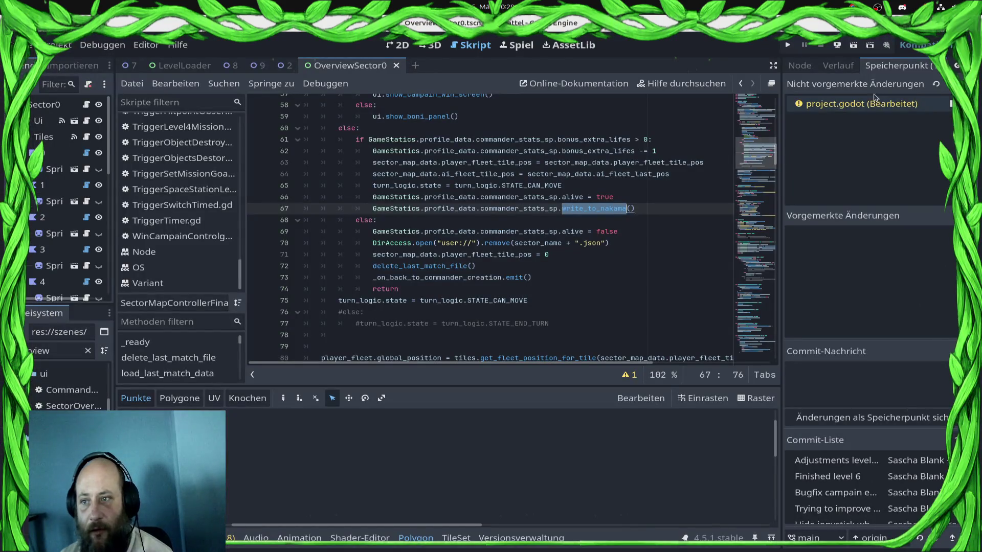
Run the game and skip the Draxal Homesector tutorial to reach the tactical bonus choice.
left_click(789, 45)
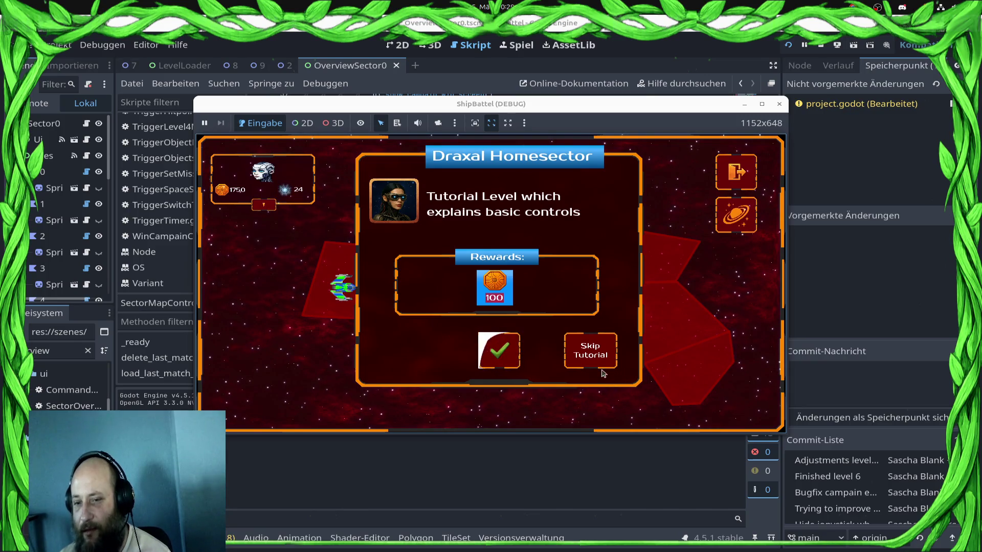
left_click(603, 364)
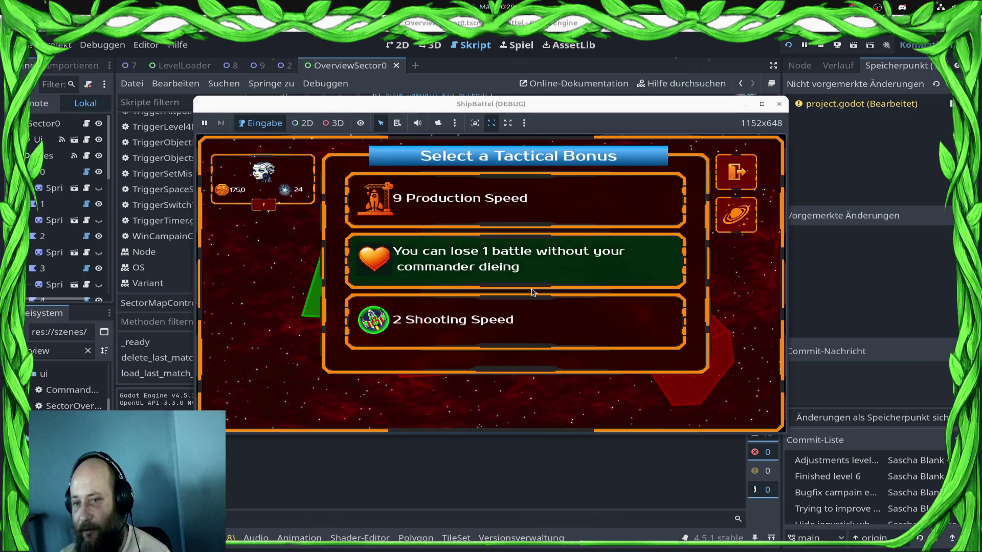
Stop the running game and return to the sector map script in the Script editor.
left_click(779, 105)
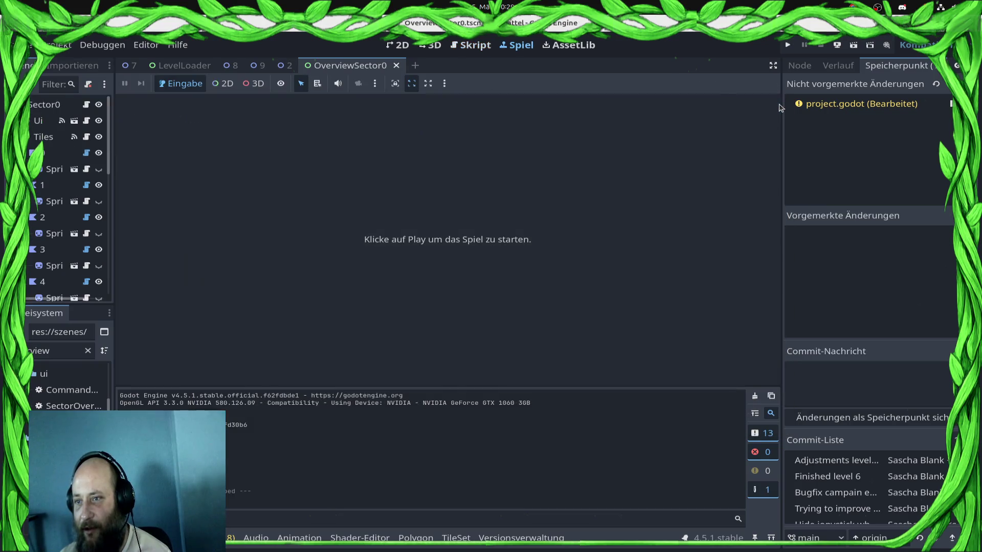
left_click(407, 50)
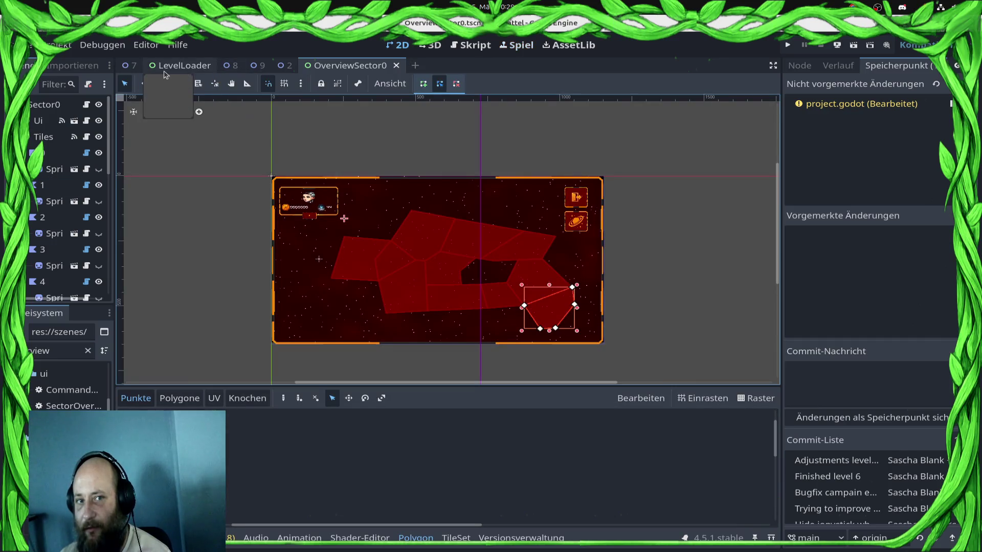
left_click(460, 49)
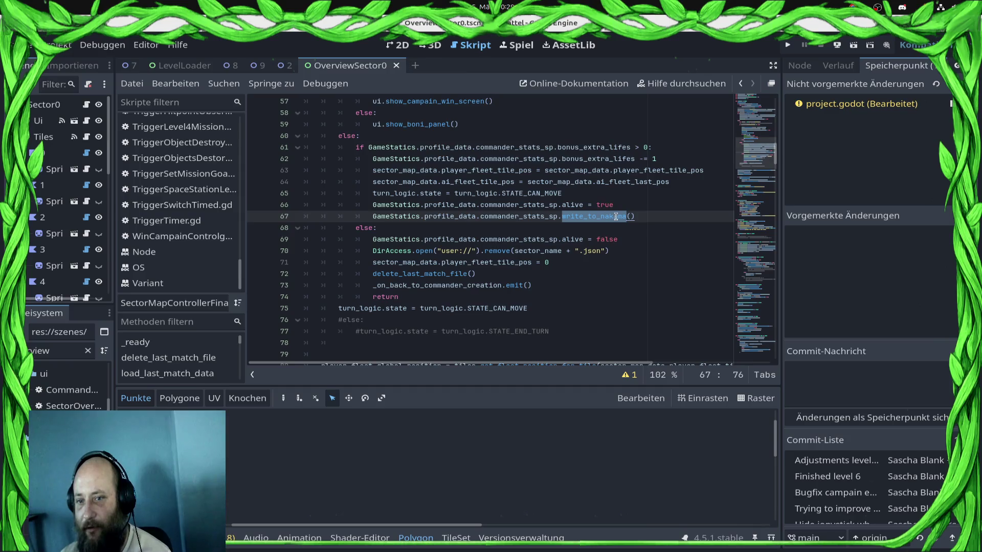
left_click(665, 220)
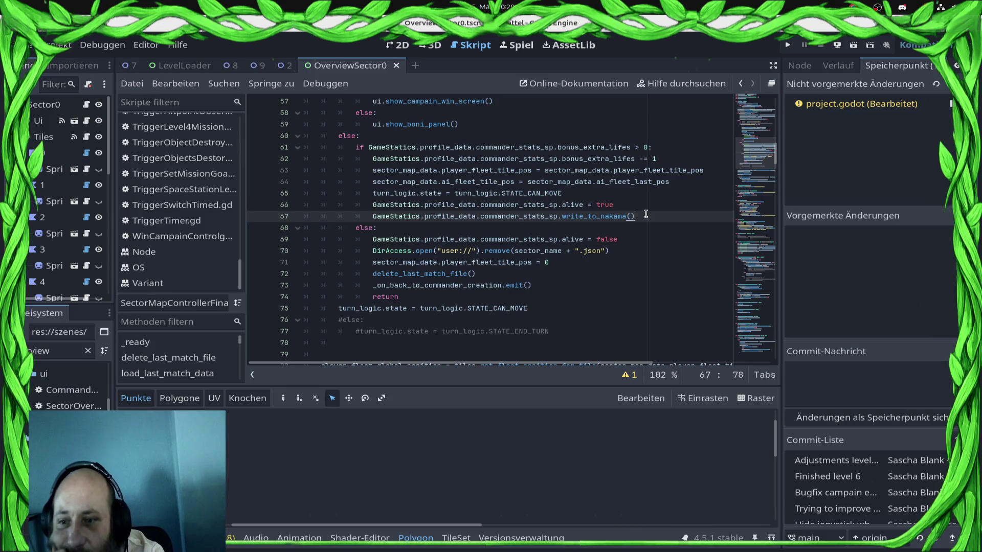
Delete the player_fleet_tile_pos reset line from the bonus_extra_lifes branch.
key("Up")
key("Up")
key("Up")
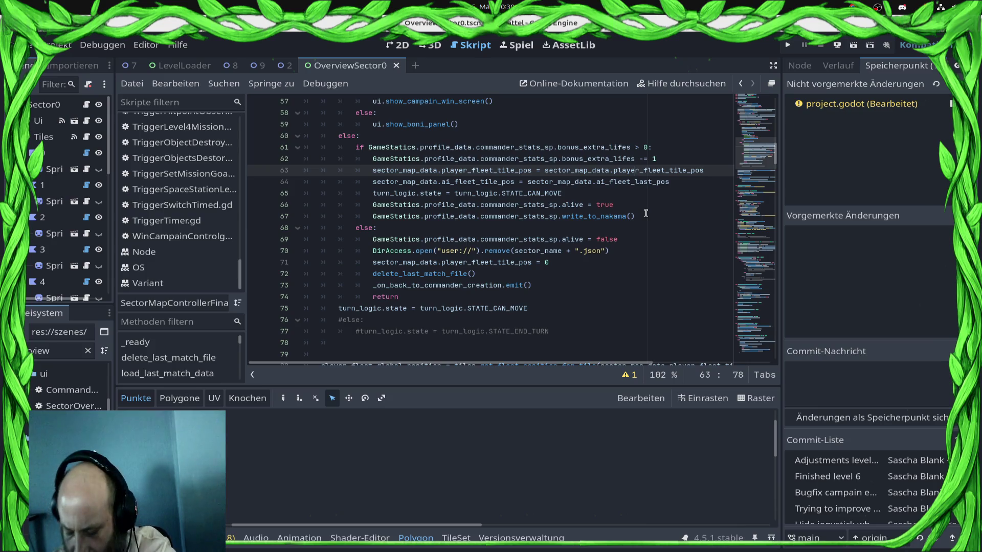
key("shift+Home")
key("BackSpace")
key("shift+Home")
key("BackSpace")
key("BackSpace")
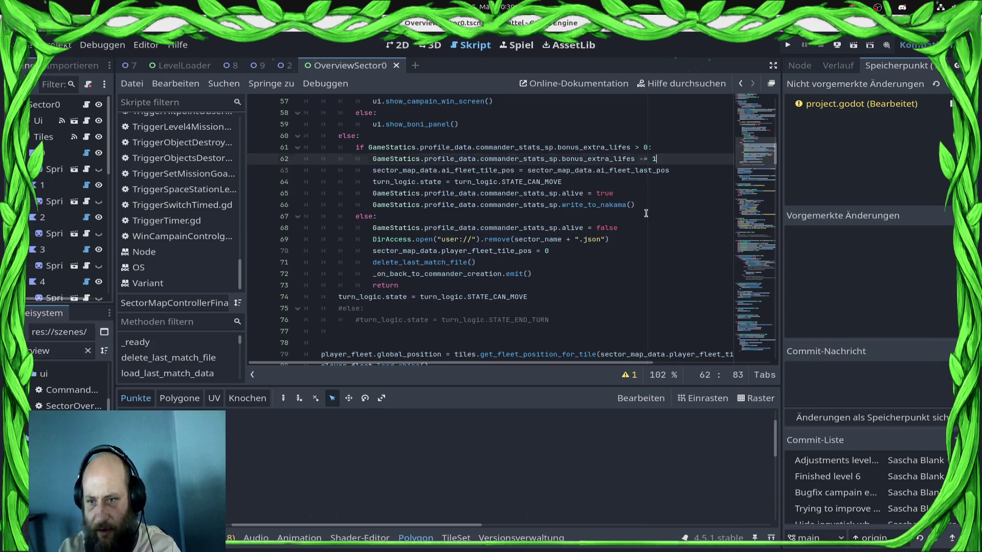
Delete the ai_fleet_tile_pos reset line too and save the OverviewSector0 script.
key("Down")
key("shift+Home")
key("BackSpace")
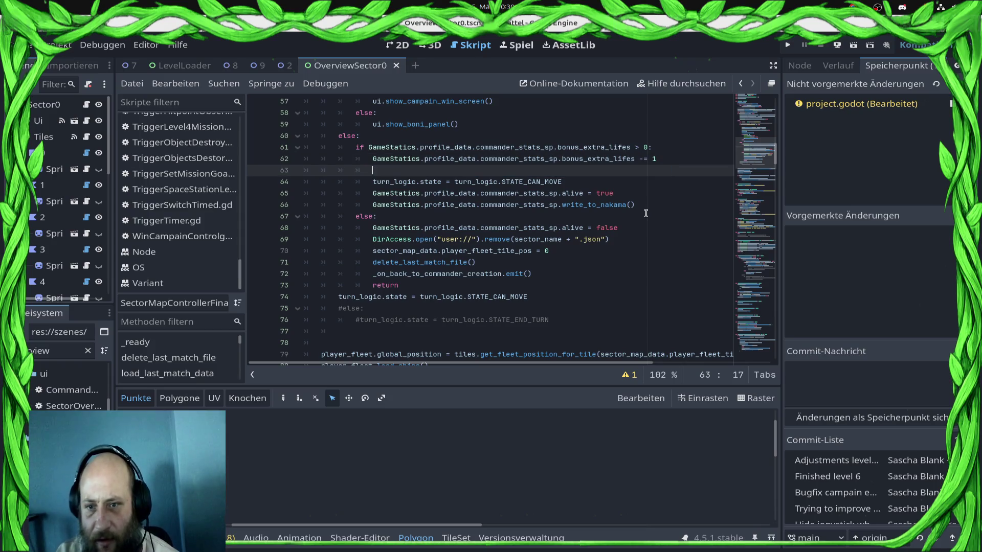
key("shift+Home")
key("BackSpace")
key("BackSpace")
key("ctrl+s")
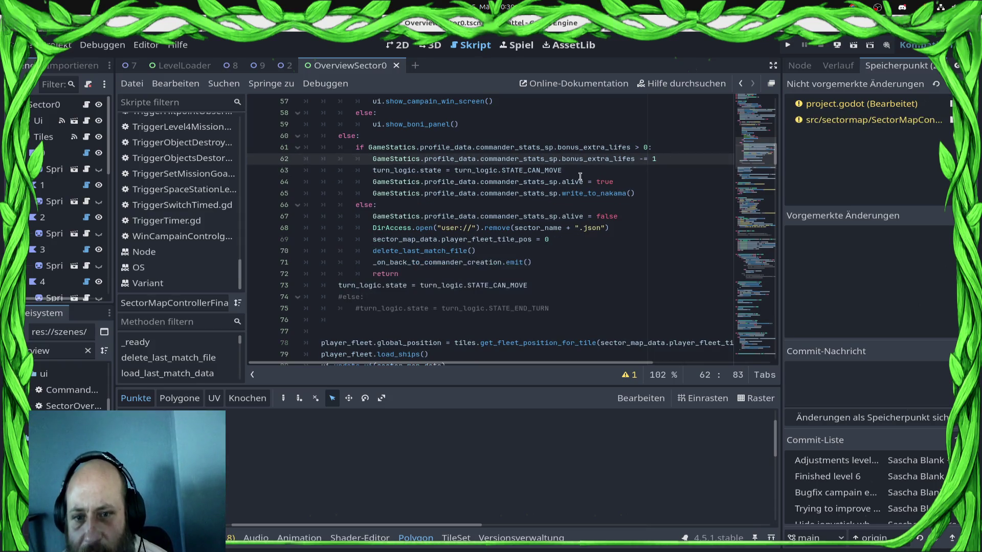
scroll(558, 152, "up", 15)
scroll(559, 152, "down", 1)
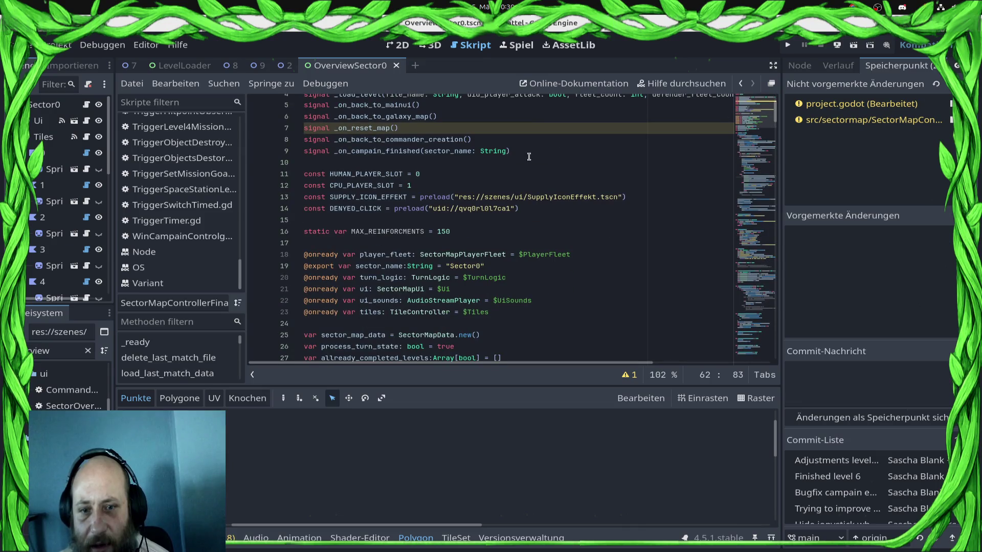
scroll(439, 172, "down", 5)
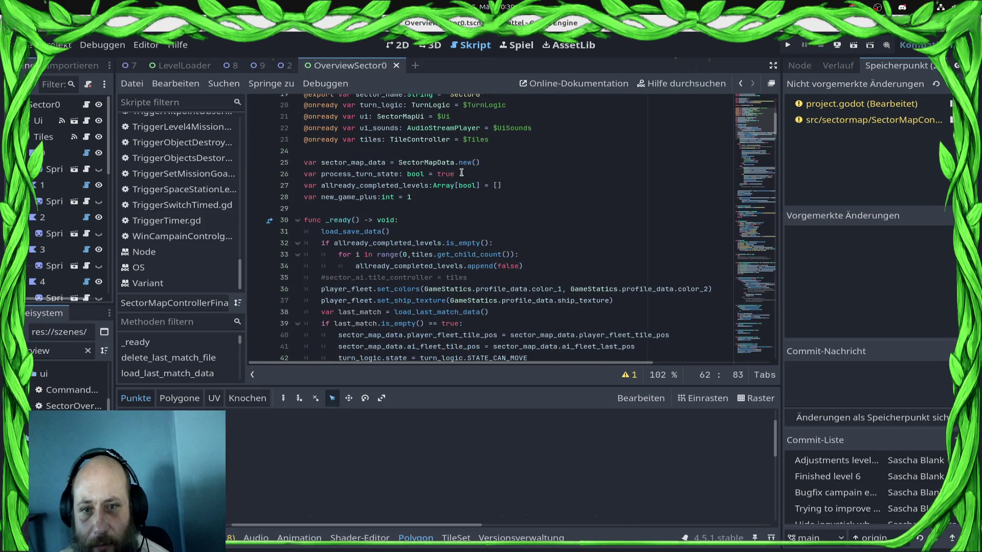
scroll(434, 196, "up", 2)
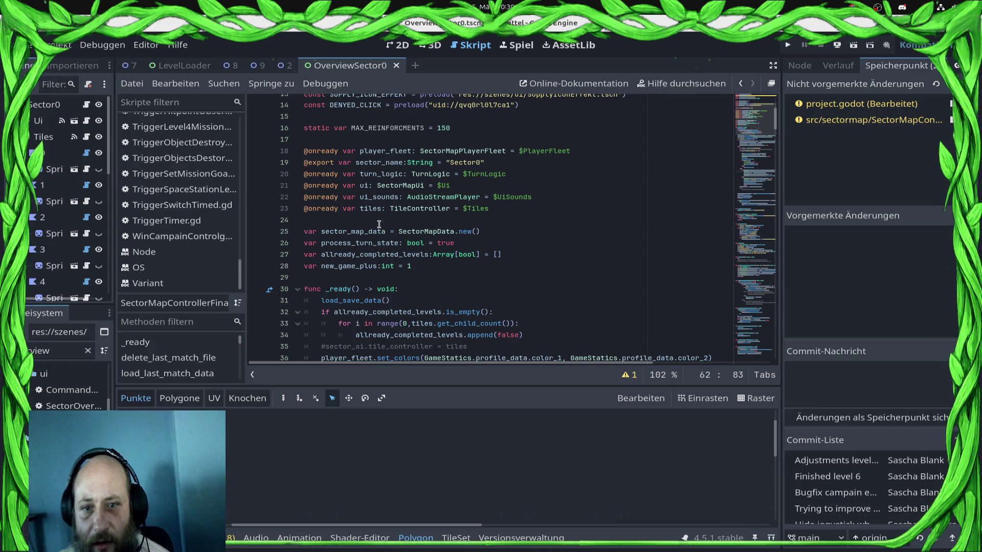
scroll(434, 246, "down", 15)
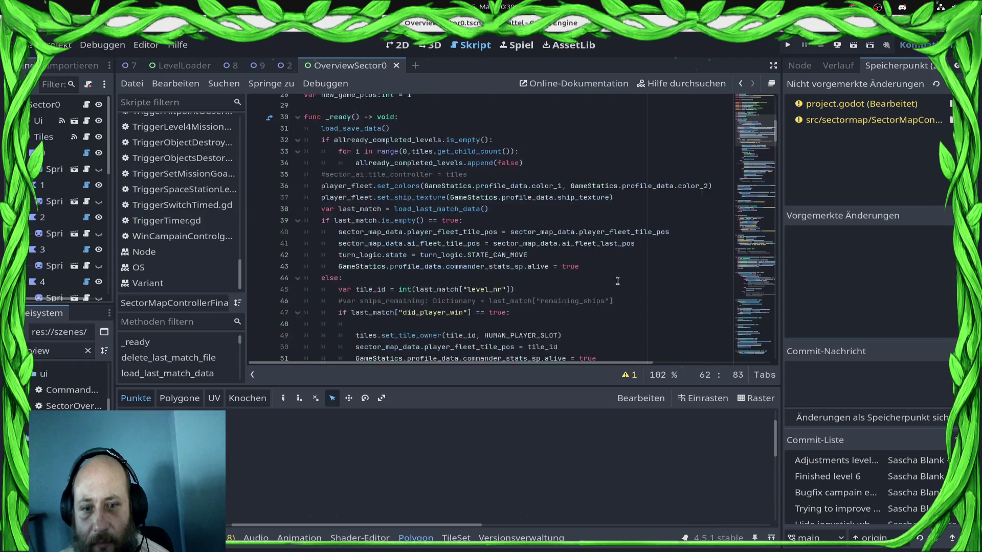
scroll(539, 220, "up", 2)
key("ctrl+s")
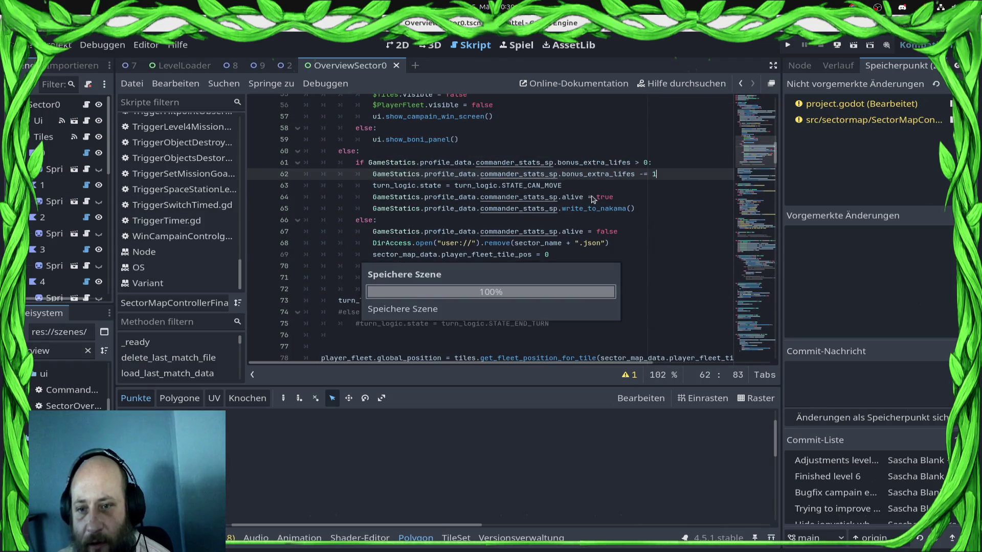
left_click(591, 189)
scroll(601, 230, "up", 4)
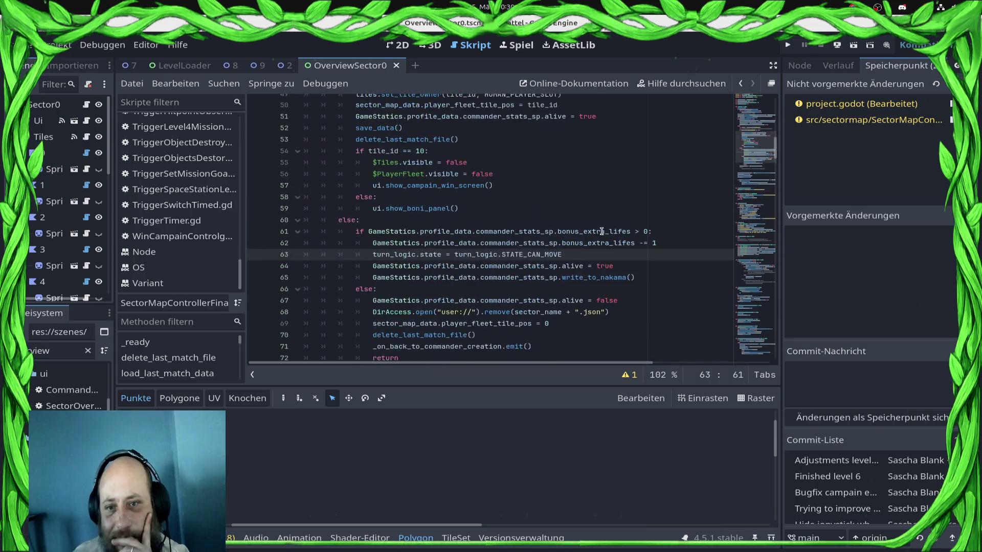
left_click(393, 152)
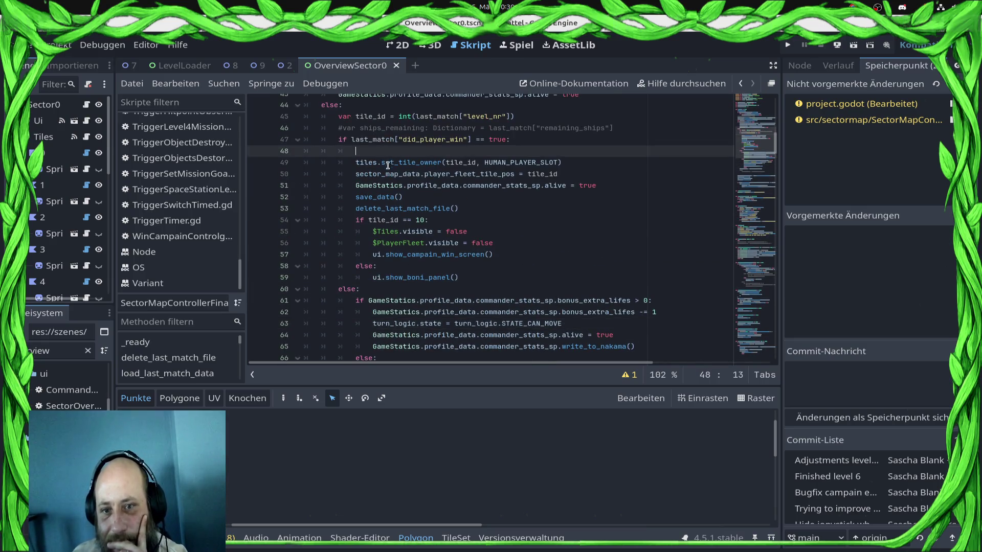
scroll(484, 313, "down", 3)
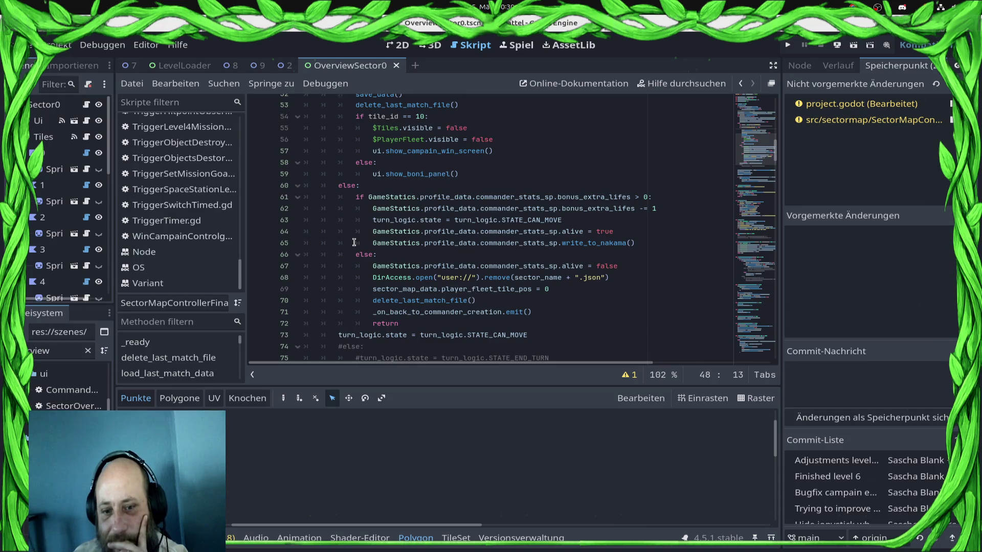
scroll(353, 242, "down", 2)
left_click(338, 267)
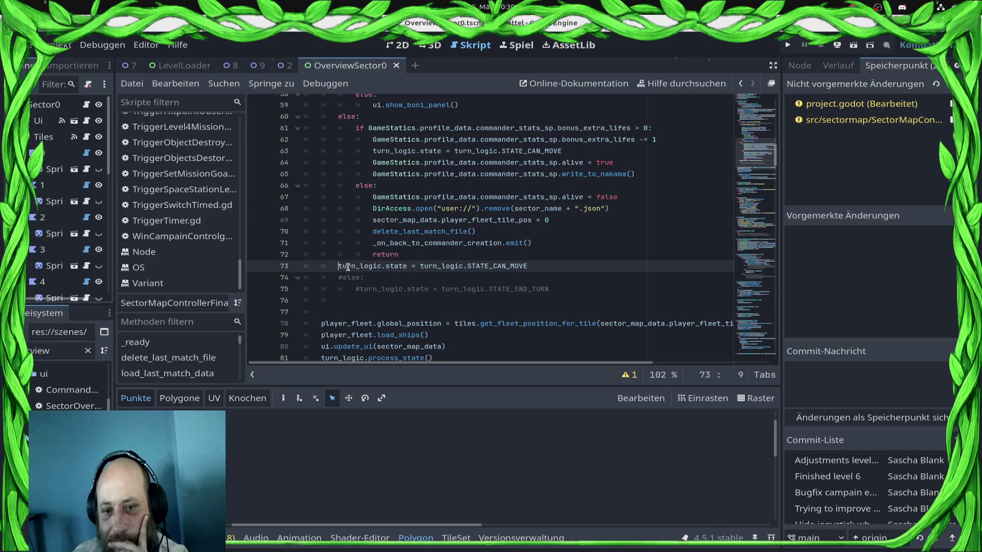
scroll(351, 281, "down", 3)
left_click(322, 221)
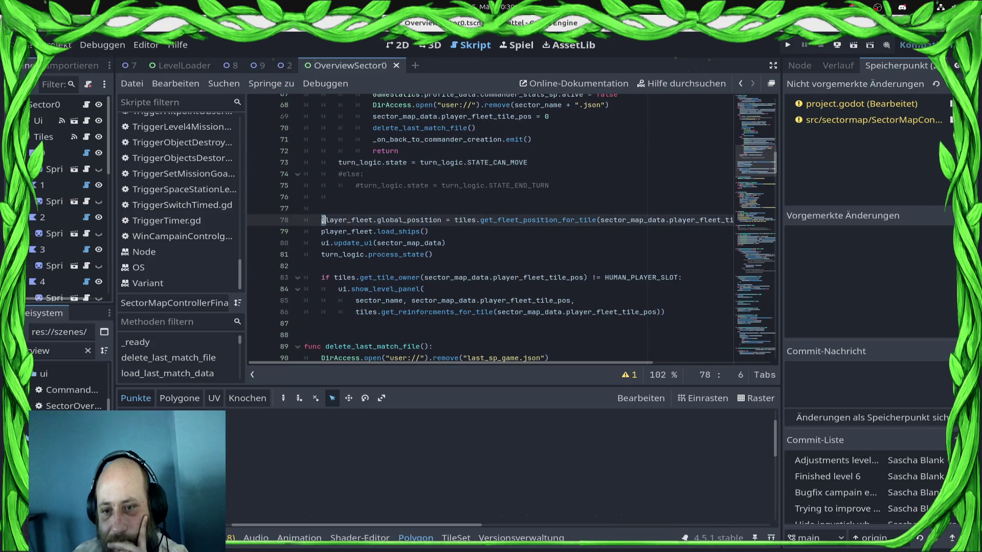
mouse_move(322, 220)
left_mouse_down()
mouse_move(825, 224)
mouse_move(278, 231)
left_mouse_up()
scroll(379, 192, "up", 5)
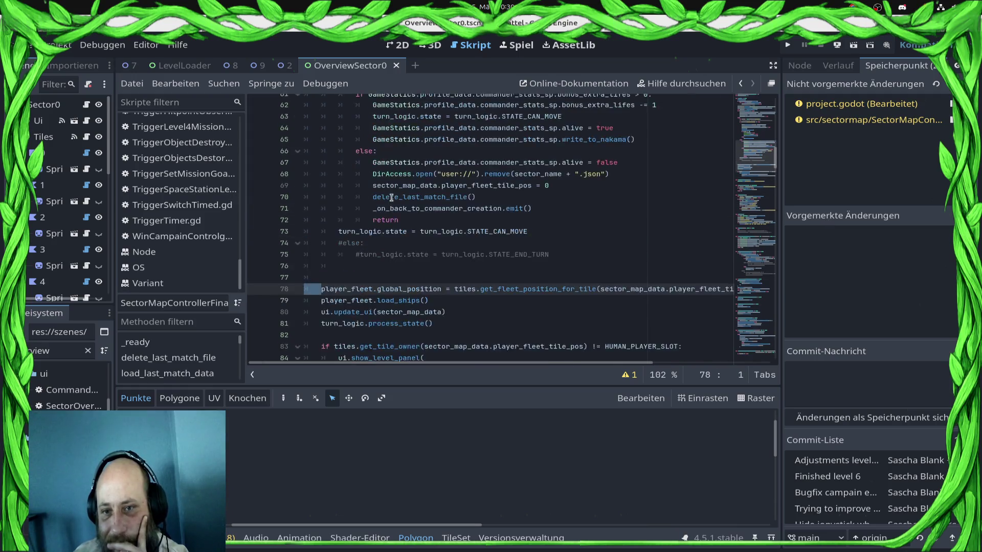
mouse_move(396, 211)
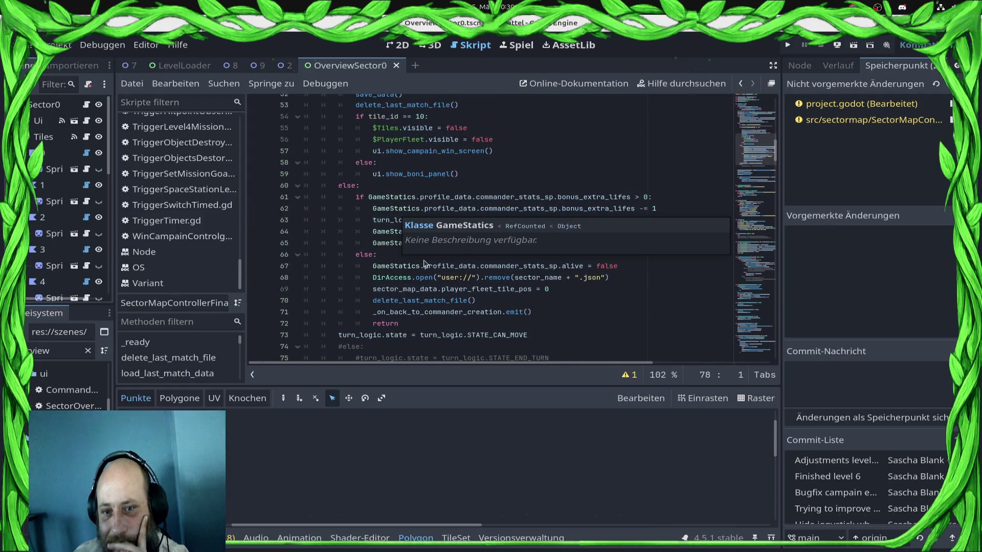
scroll(376, 265, "down", 5)
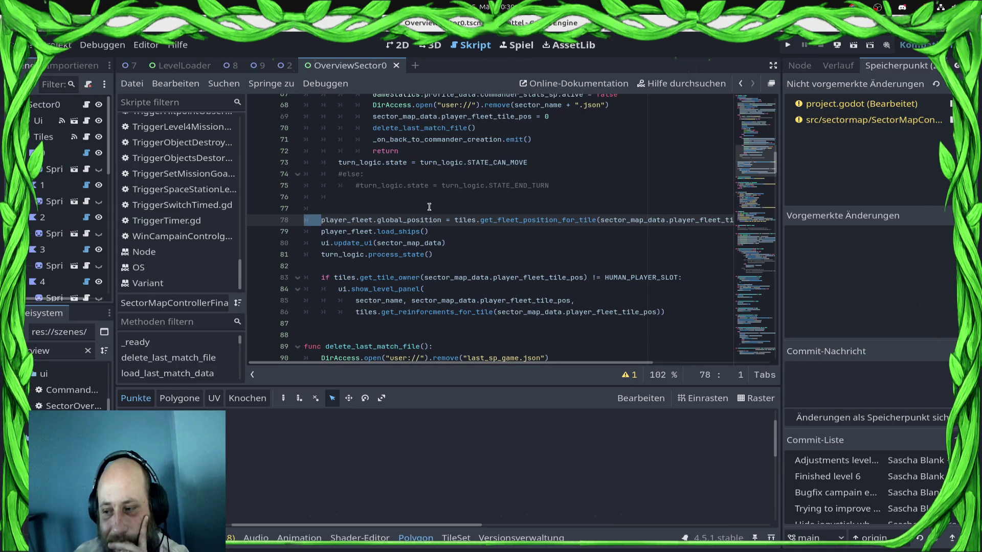
scroll(449, 227, "down", 3)
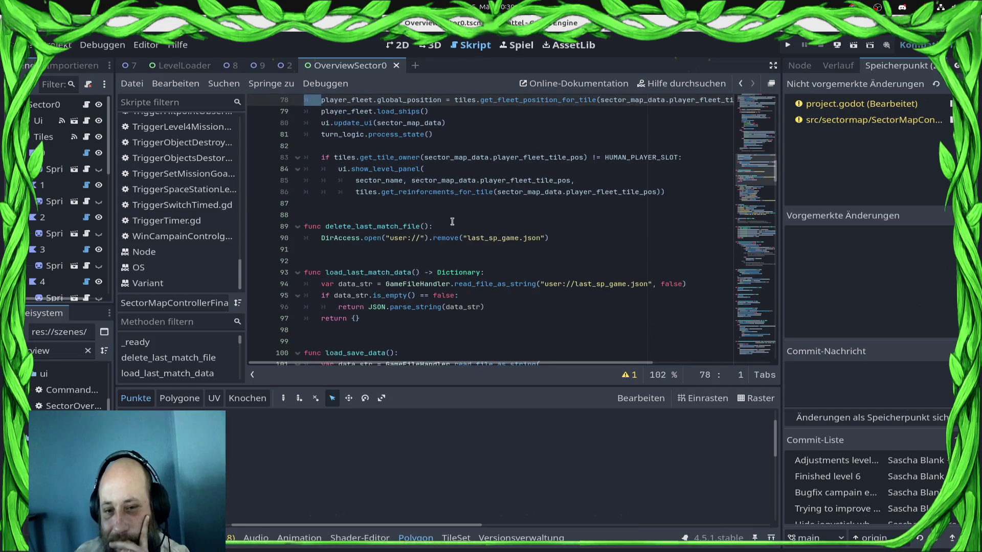
scroll(460, 213, "up", 7)
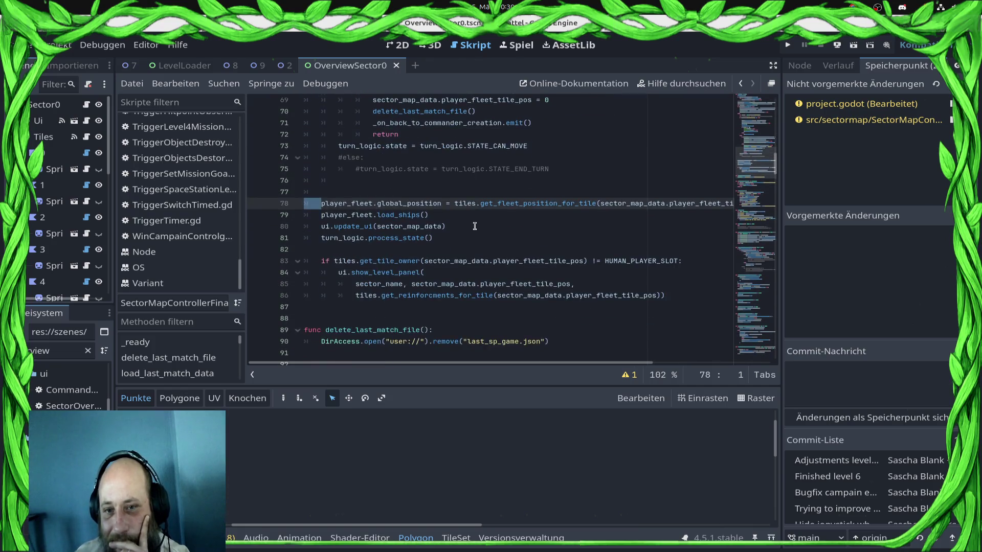
Copy delete_last_match_file() from line 70 into the bonus-lives branch and save the script.
left_click(492, 238)
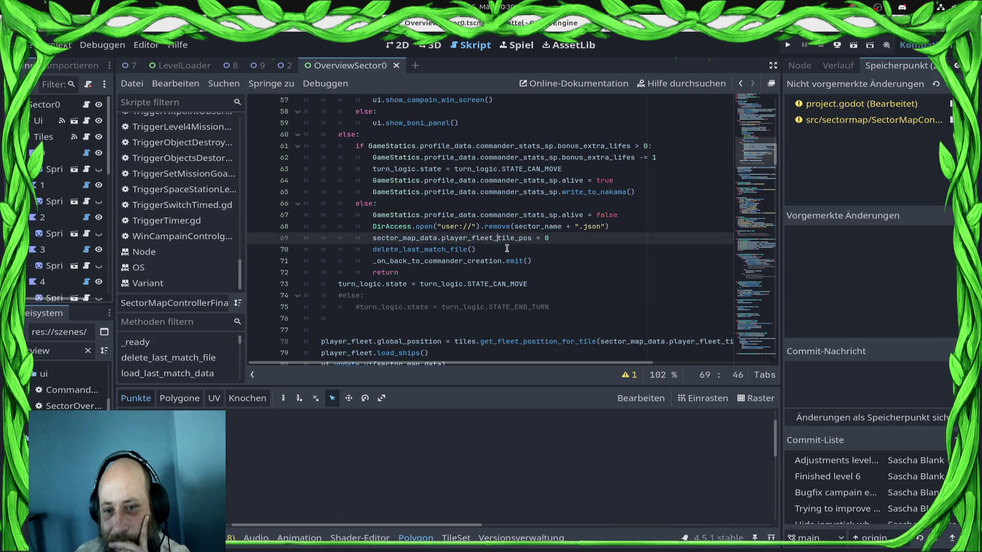
key("Down")
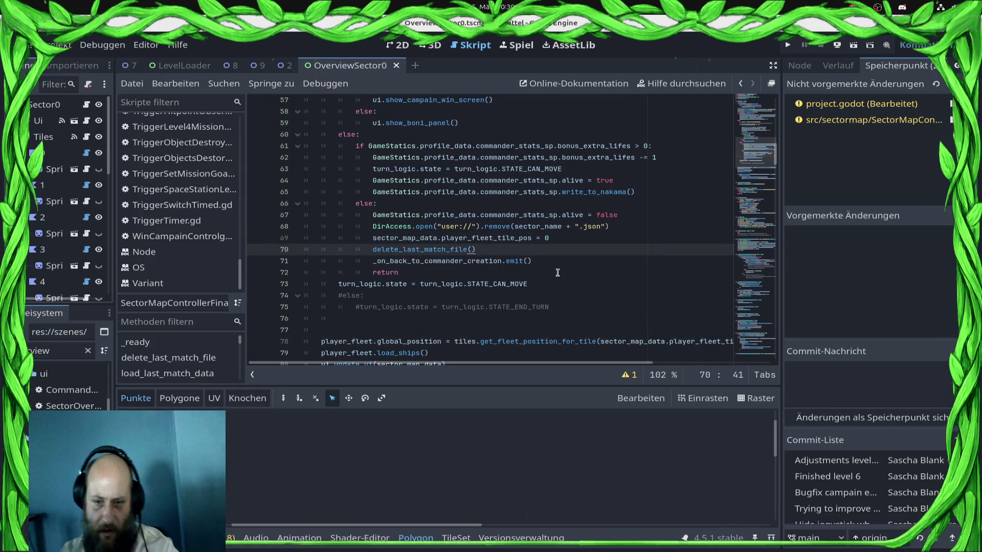
key("shift+Home")
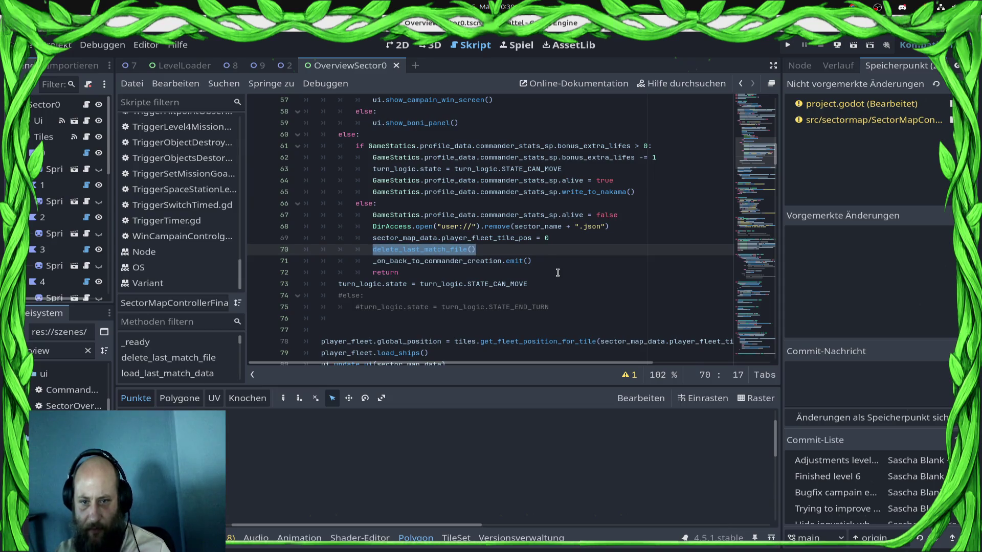
key("ctrl+c")
key("Up")
key("Up")
key("Up")
key("End")
key("Return")
key("ctrl+v")
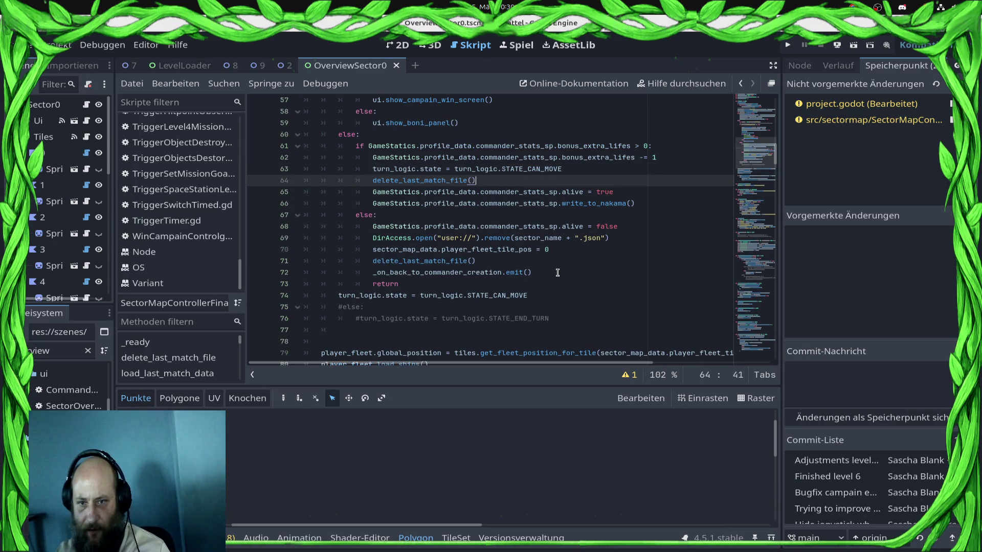
key("ctrl+s")
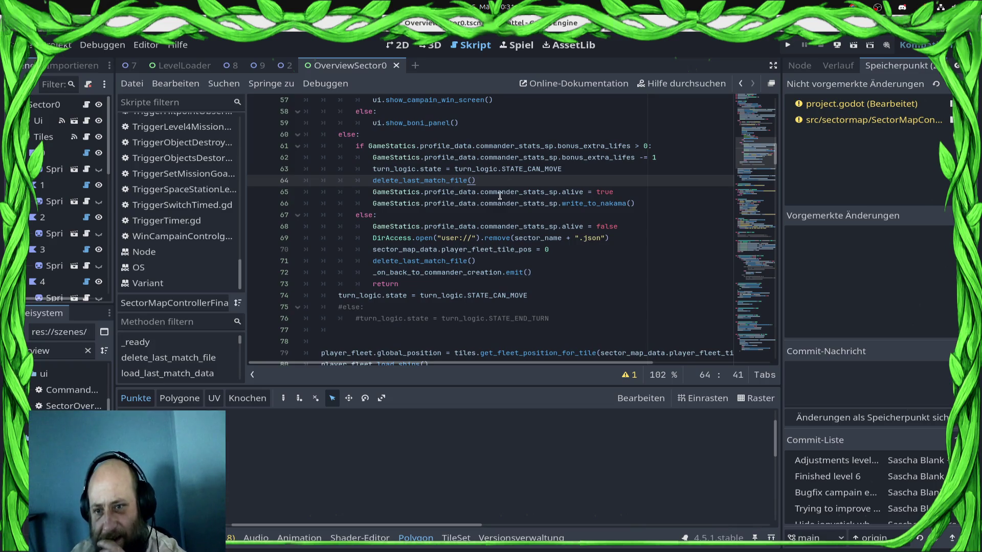
Check the alive and write_to_nakama lines, then run the game to the Commander Profile screen.
left_click(499, 195)
key("End")
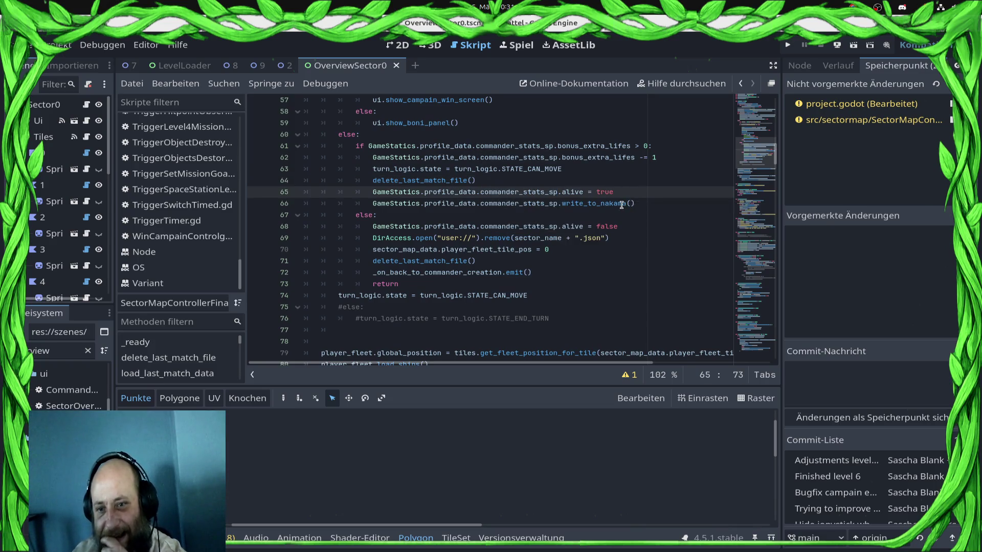
left_click(645, 204)
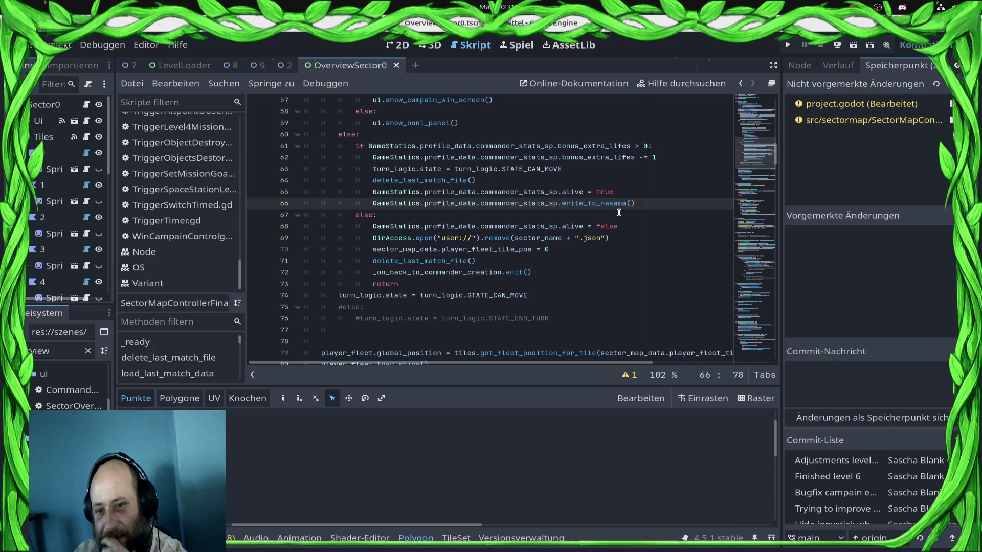
left_click(788, 43)
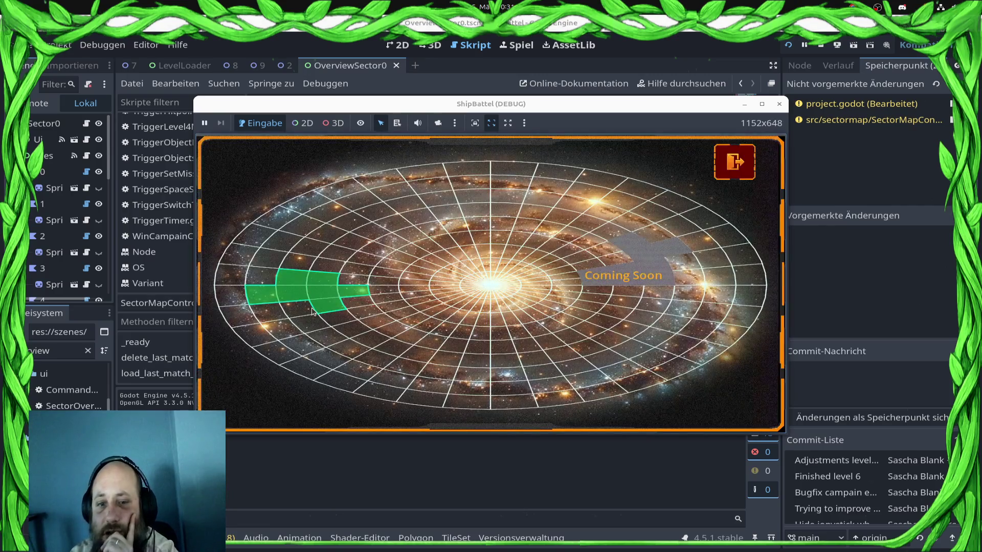
Enter the galaxy sector map, toggle the fleet stats panel, and open the Draxal Homesector briefing (200 reward).
left_click(313, 312)
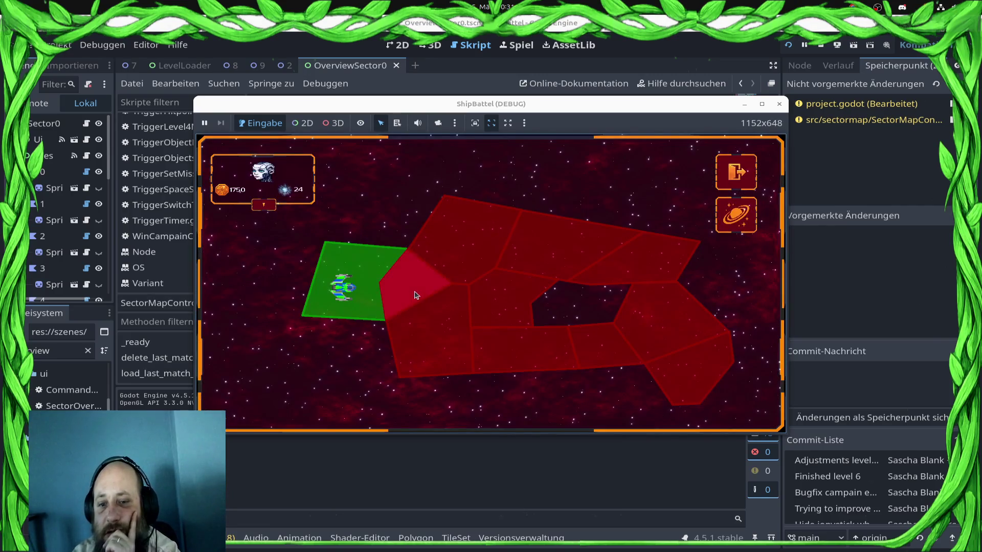
left_click(263, 205)
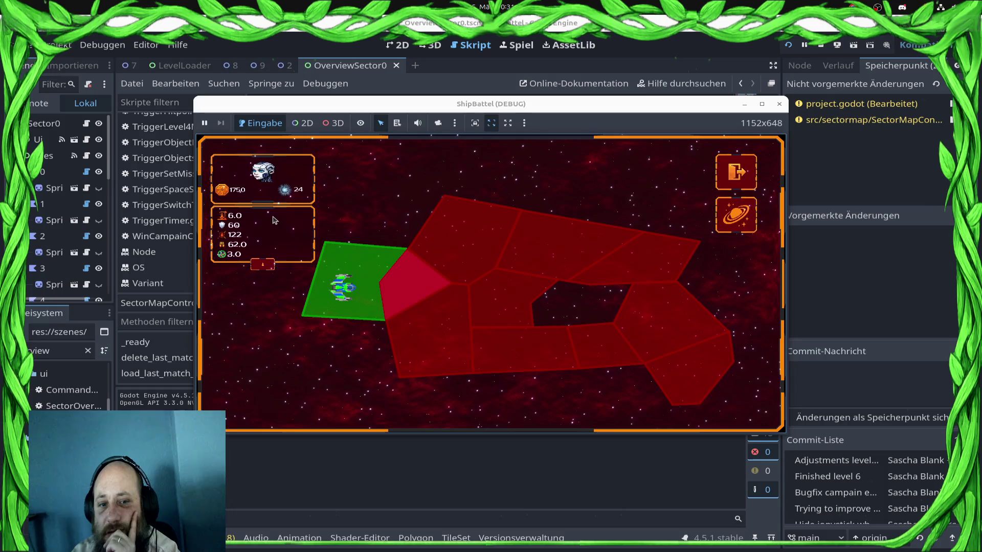
left_click(263, 266)
left_click(419, 276)
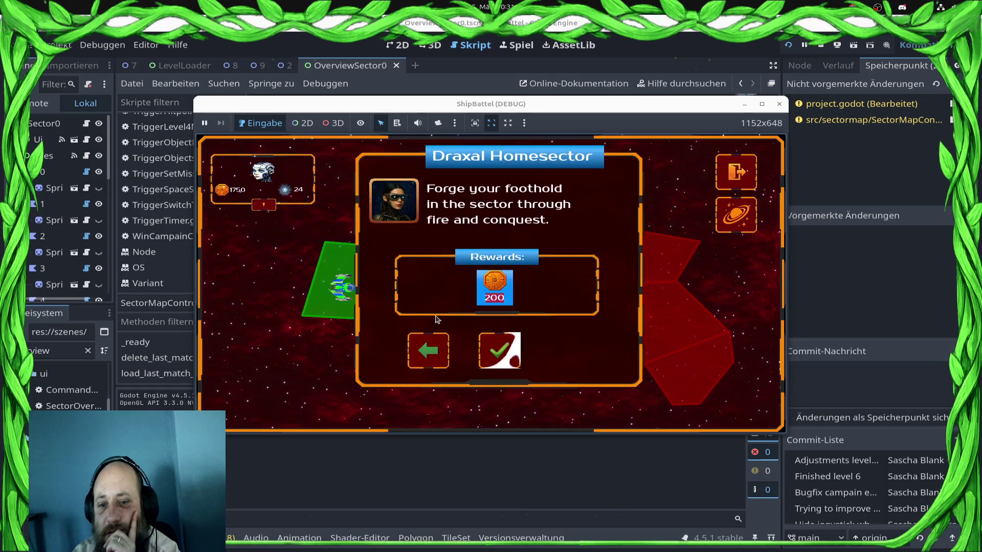
Change bonus_extra_lifes from 0 to 1 in the Nakama command_profile object, save, and return to the game.
key("alt+Tab")
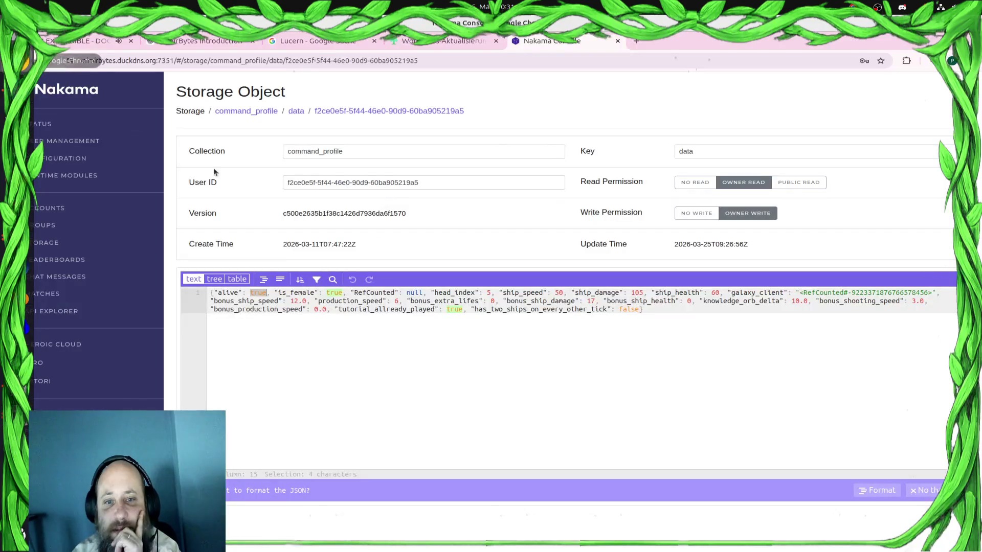
left_click(691, 423)
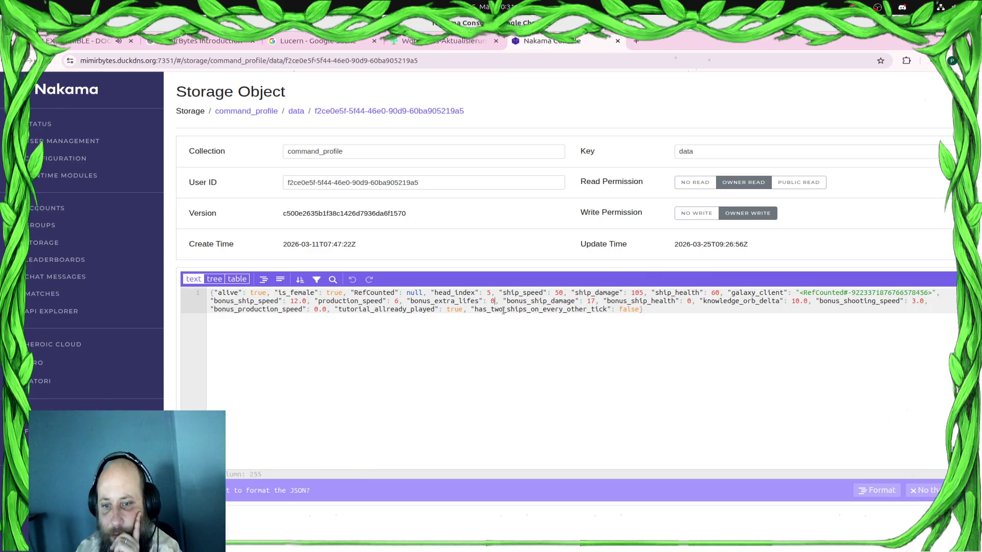
key("BackSpace")
type("1")
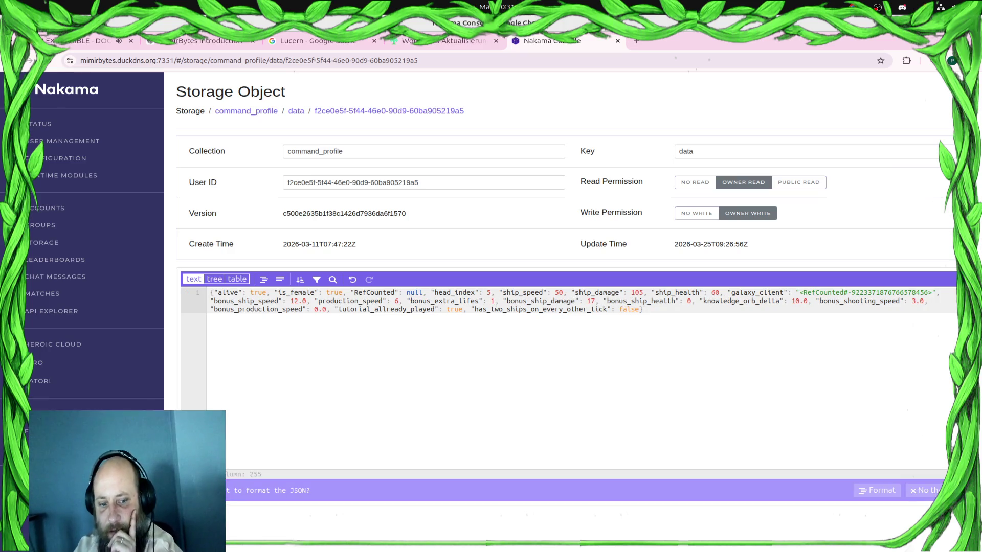
left_click(906, 94)
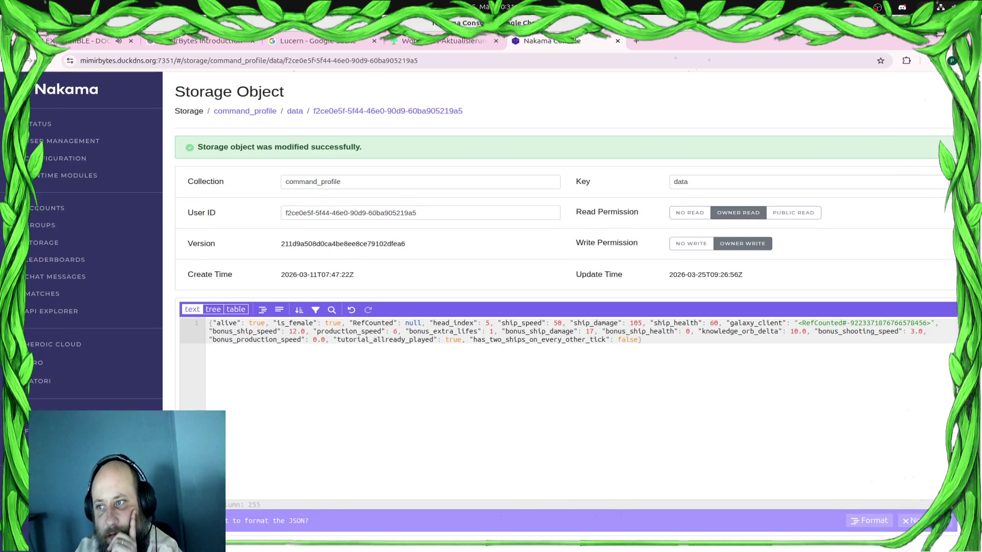
key("alt+Tab")
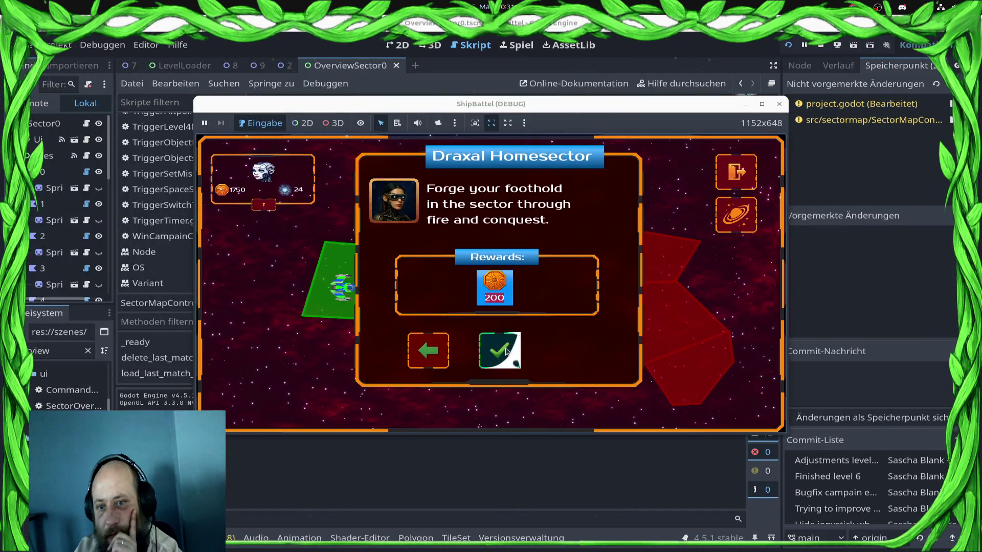
Accept the Draxal Homesector mission and send all ships toward the red enemy planet.
left_click(512, 364)
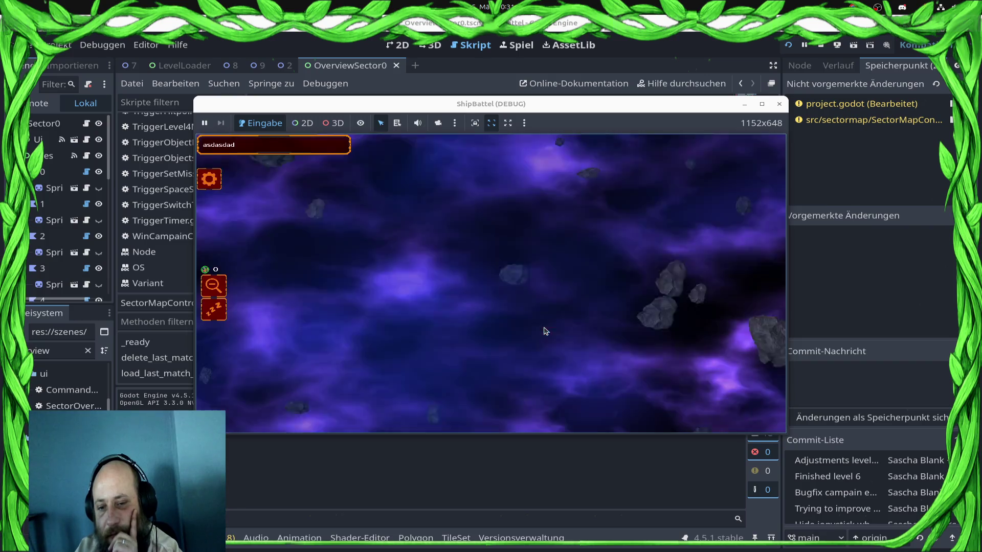
left_click(489, 405)
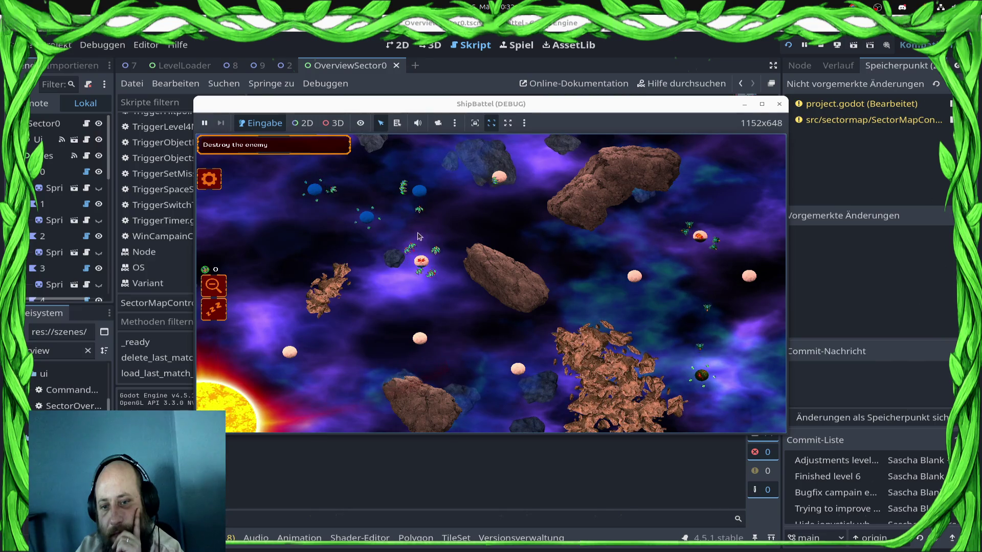
key("ctrl+a")
left_click(421, 261)
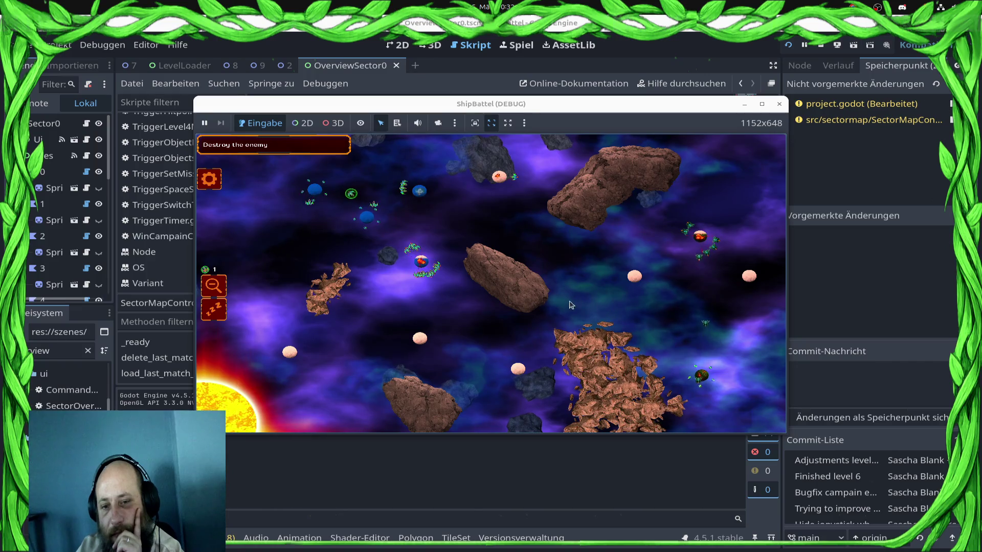
left_click_drag(401, 198, 349, 252)
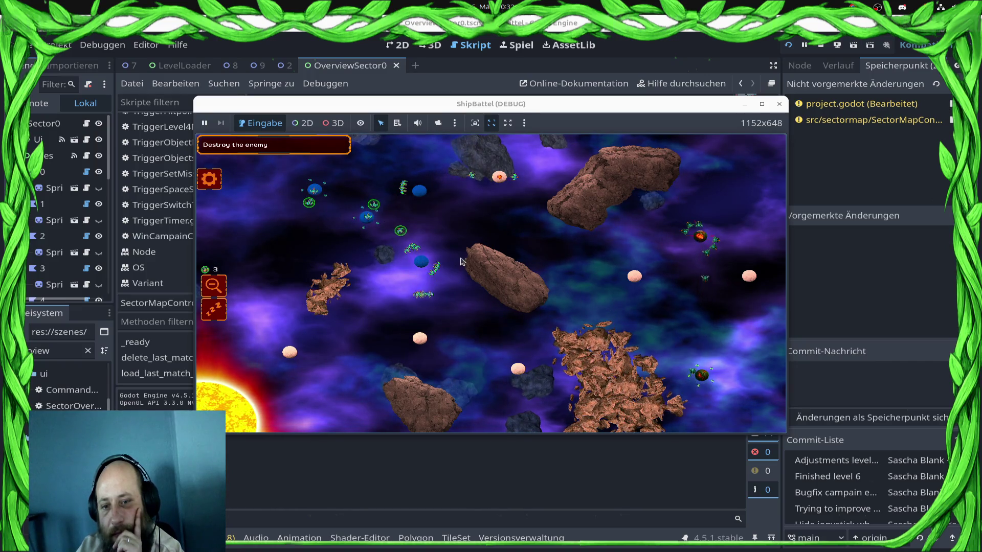
key("ctrl+a")
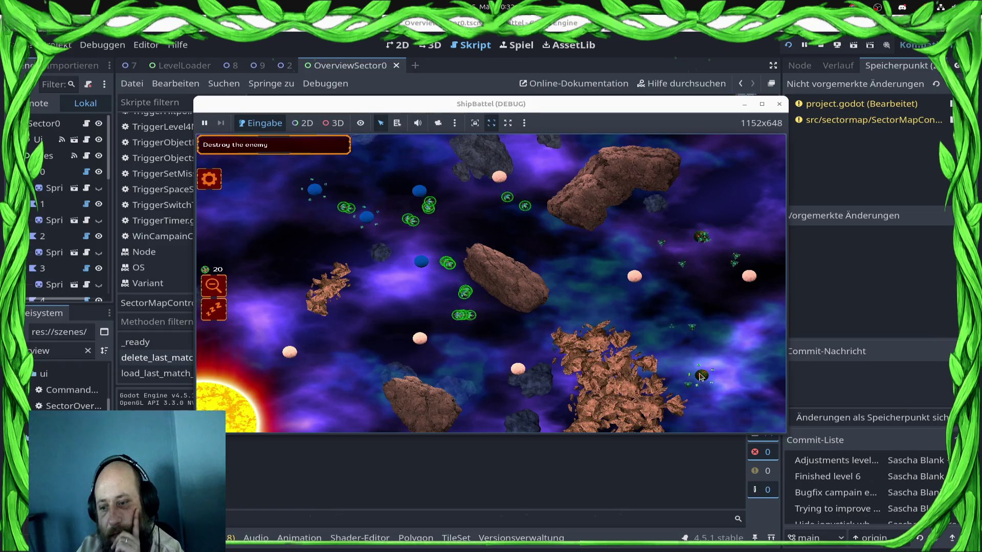
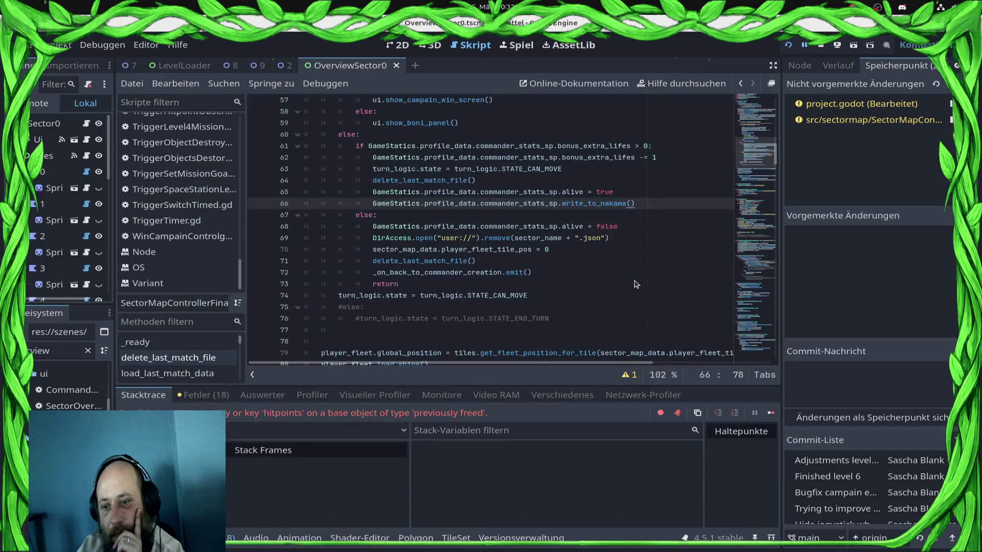
Resume the debugger past both breakpoints so the game reaches the YOU WIN screen with 200 reward.
right_click(636, 284)
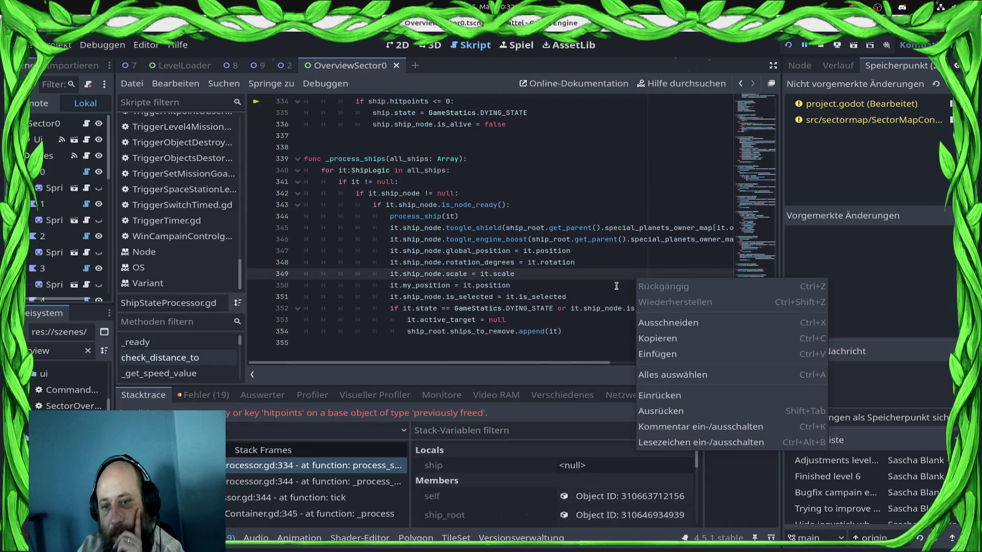
scroll(591, 278, "up", 3)
left_click(467, 254)
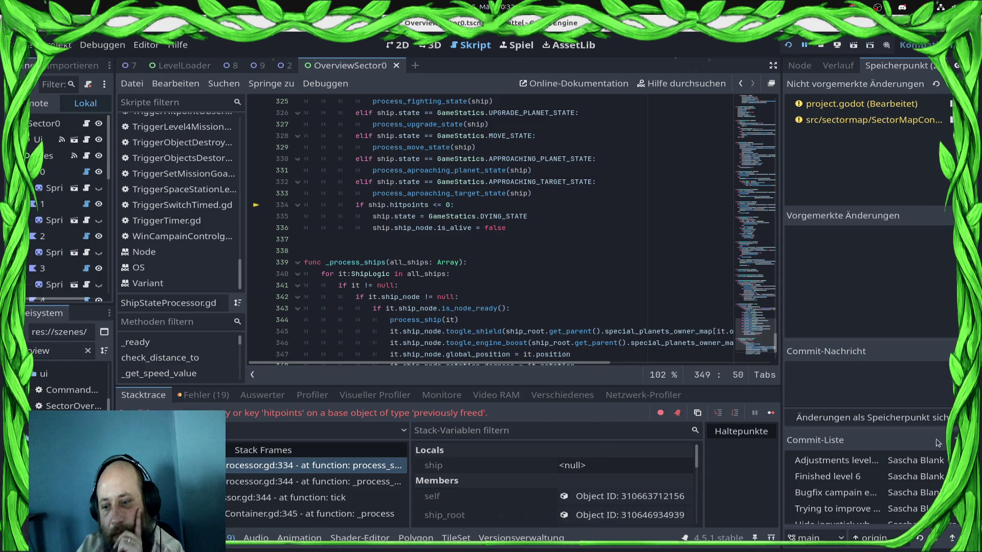
left_click(772, 414)
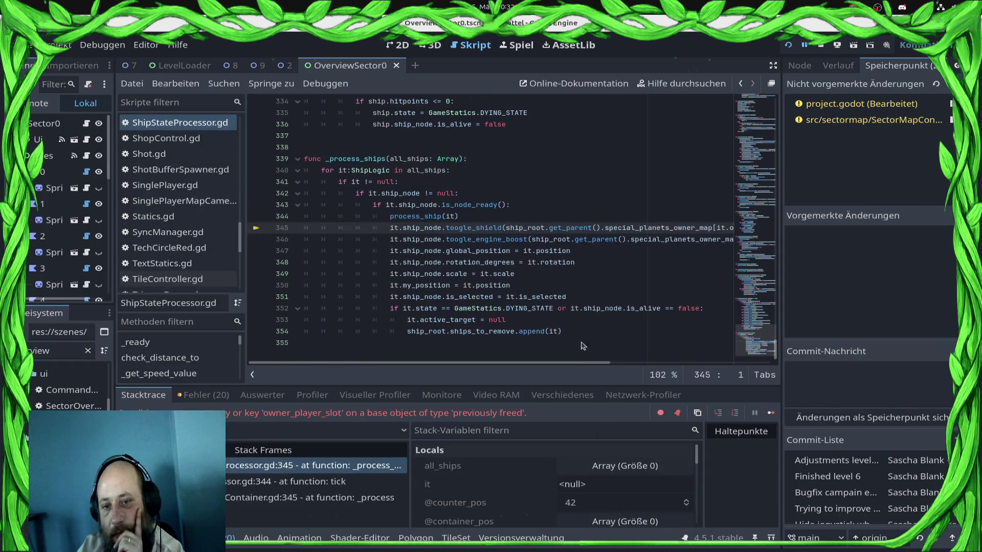
left_click(767, 415)
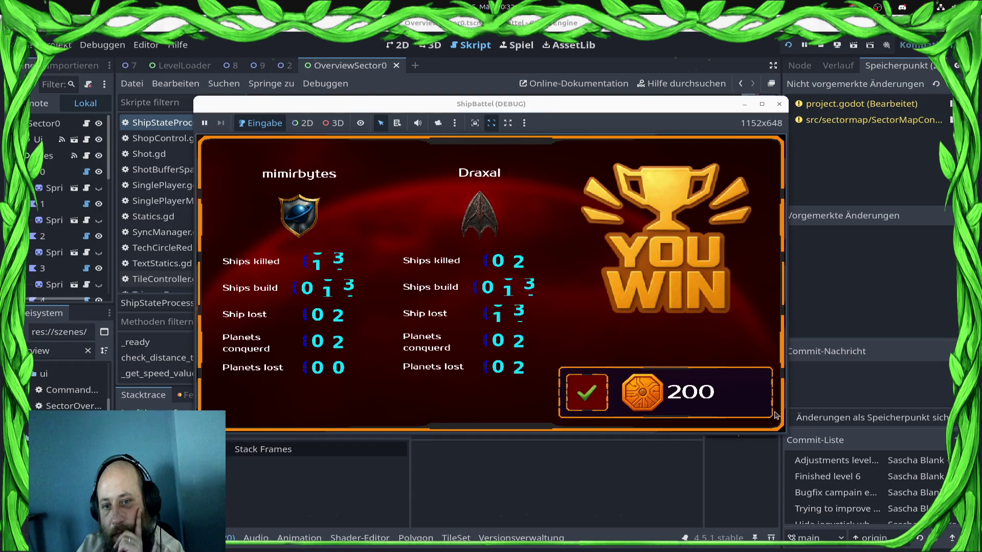
Close the results, take the every-fifth-tick extra-ship bonus, and accept Draxal Homesector's Claim the mines mission.
left_click(592, 406)
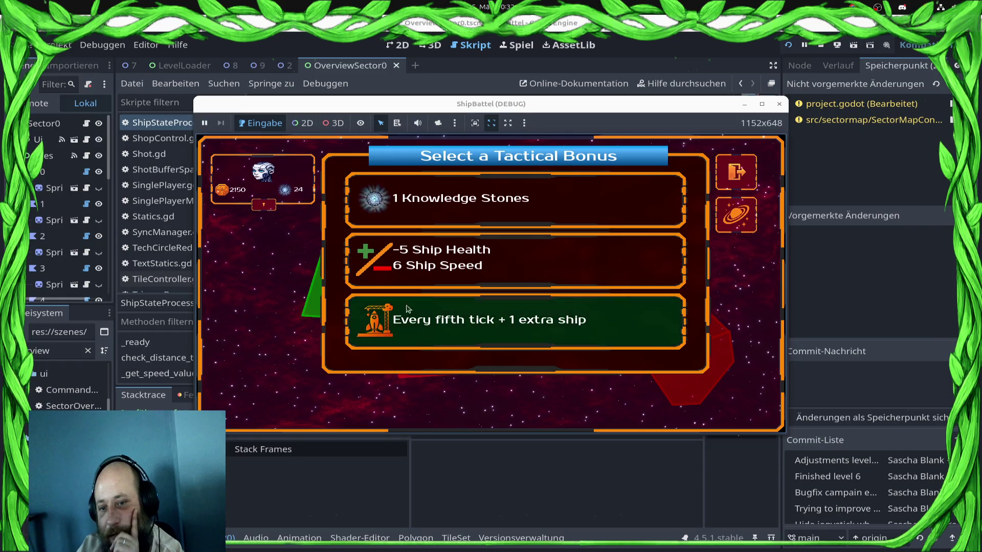
left_click(413, 328)
left_click(408, 335)
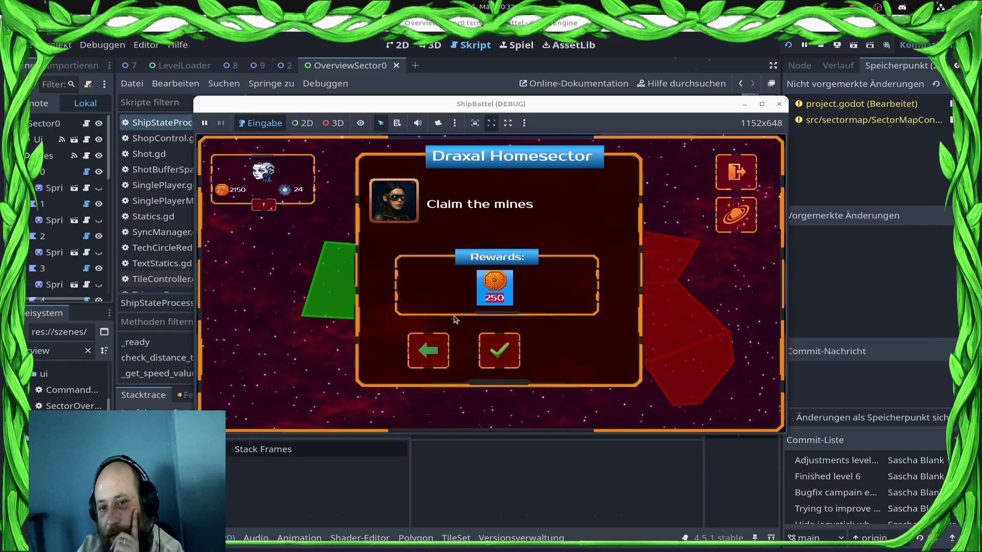
left_click(500, 356)
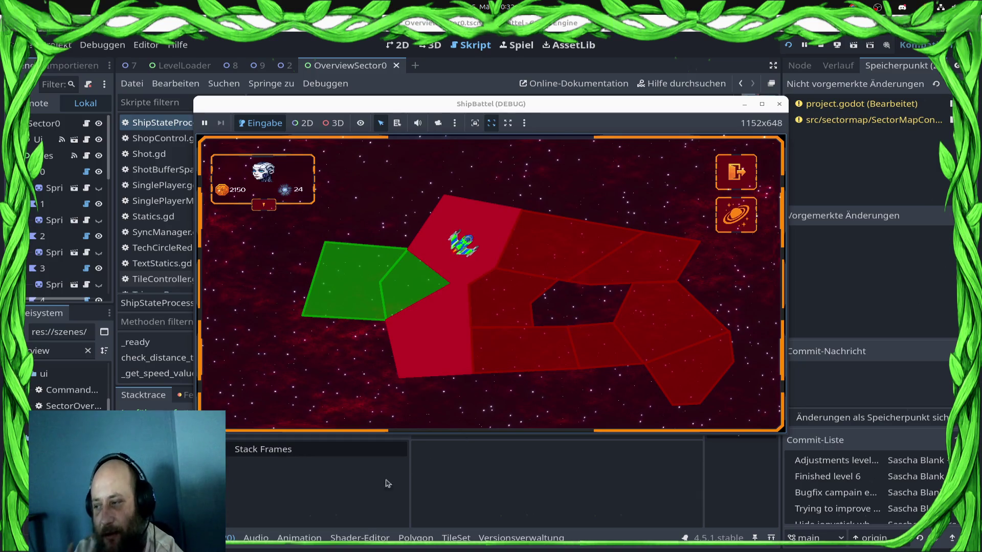
Surrender the level from in-game settings, dismiss YOU LOSE, and reselect Draxal Homesector.
left_click(214, 186)
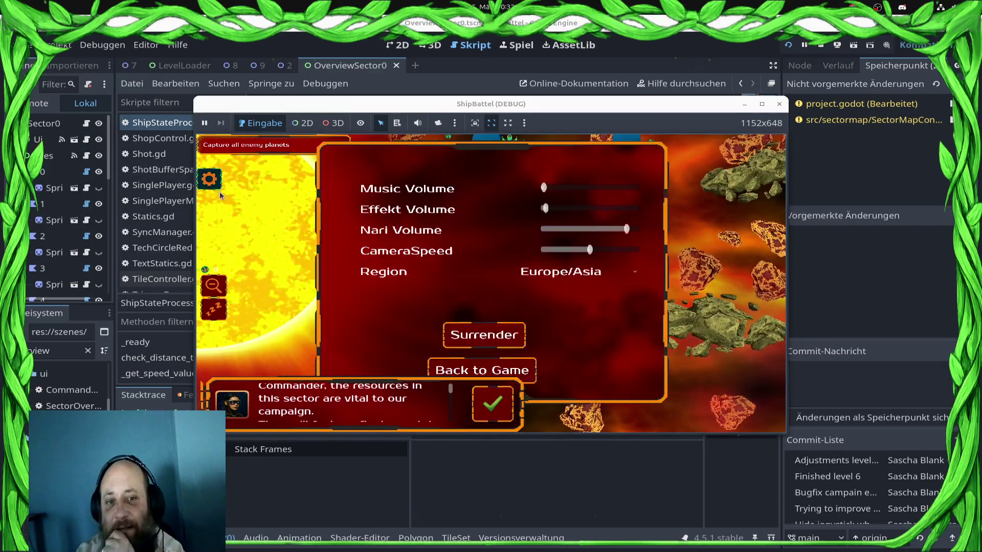
left_click(484, 335)
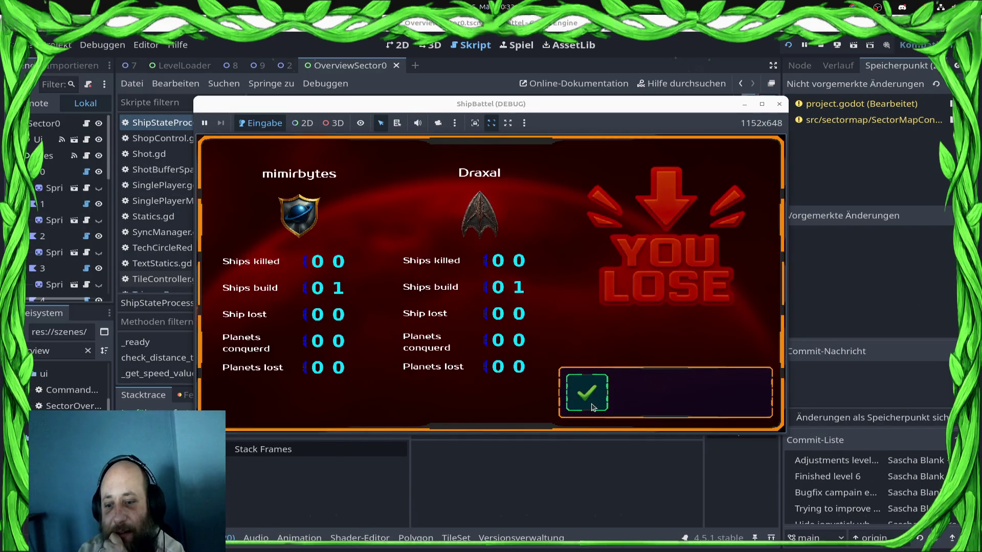
left_click(592, 407)
left_click(483, 290)
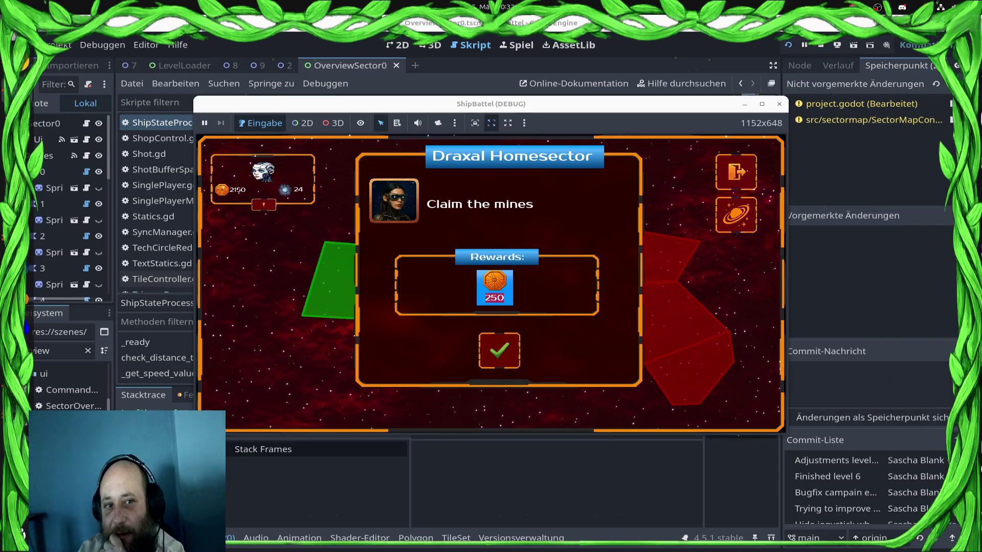
Reload Nakama Console's storage object to see has_two_ships_on_every_other_tick true, then go to Accounts.
key("alt+Tab")
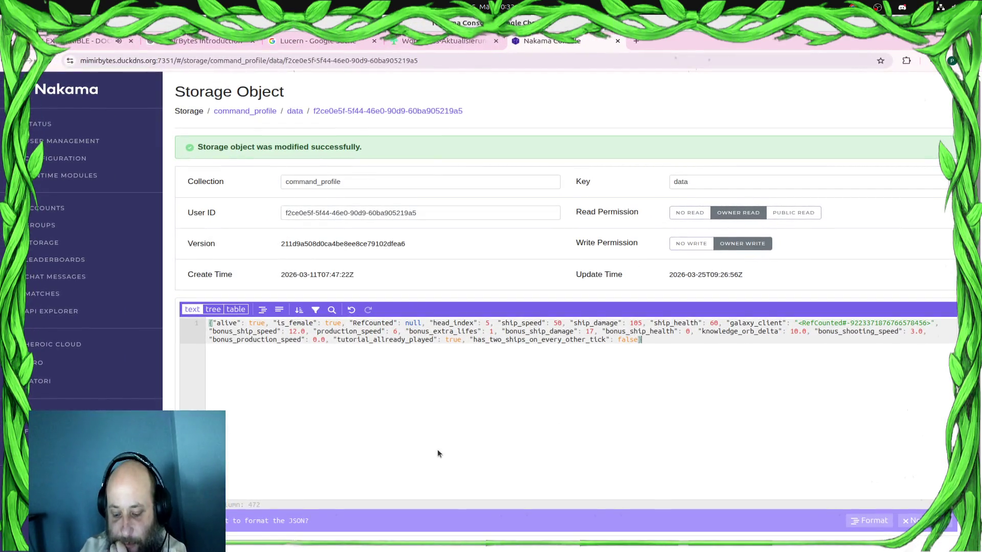
key("F5")
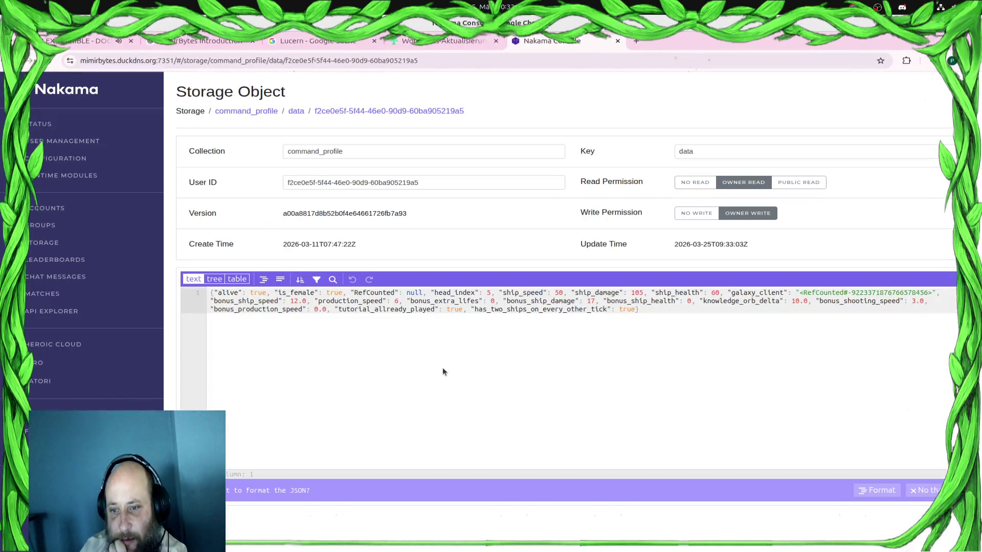
mouse_move(11, 207)
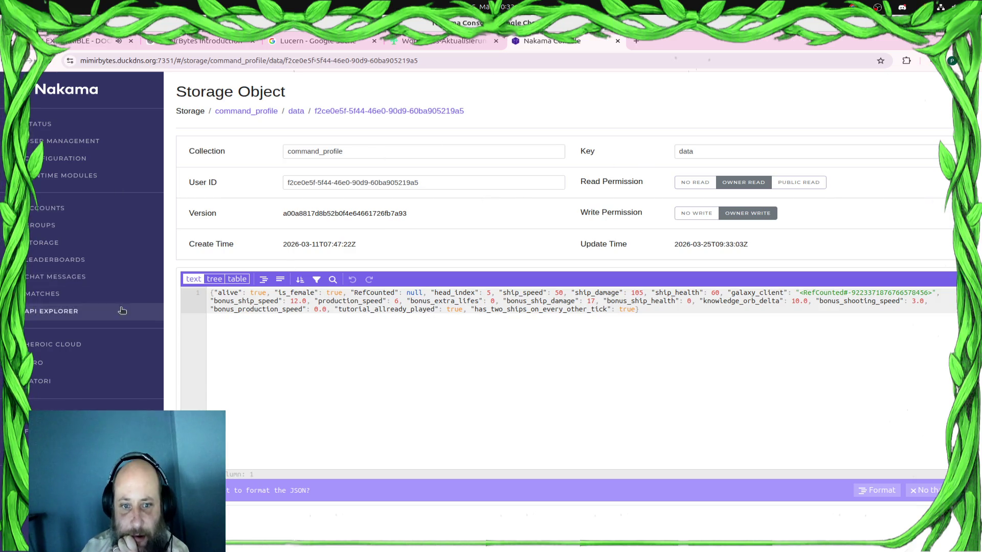
left_click(50, 214)
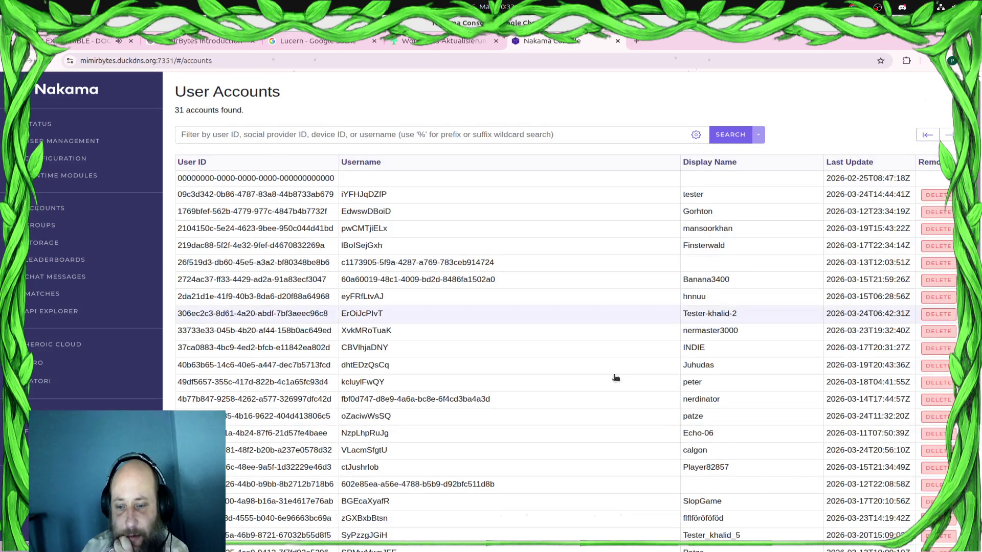
Show the player's eight storage objects in Nakama and open a new terminal window.
scroll(600, 489, "down", 4)
left_click(593, 524)
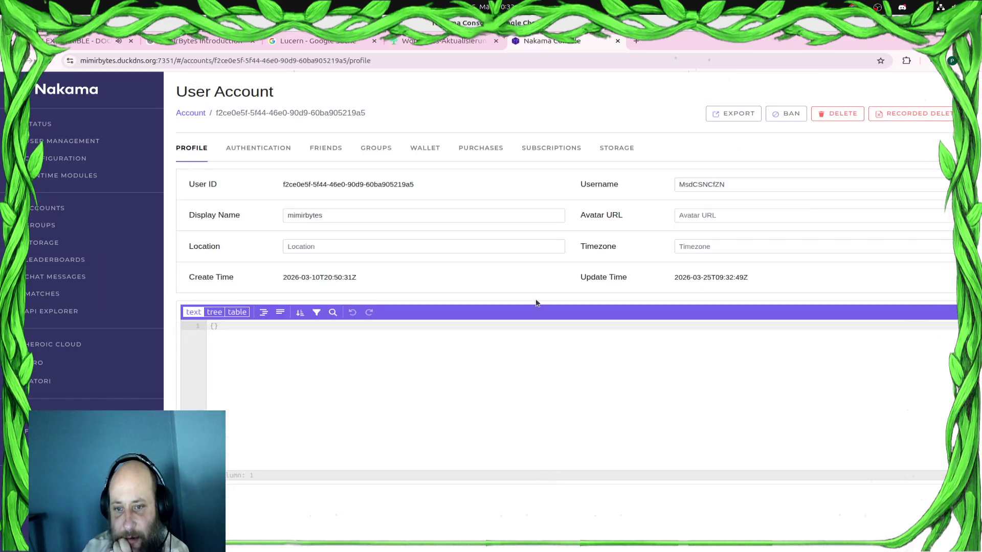
left_click(600, 159)
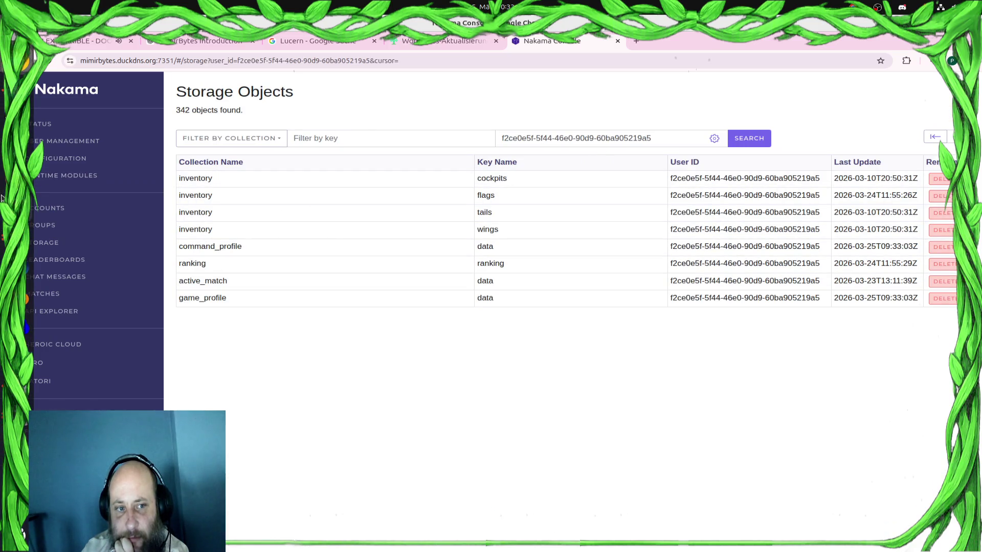
key("ctrl+alt+t")
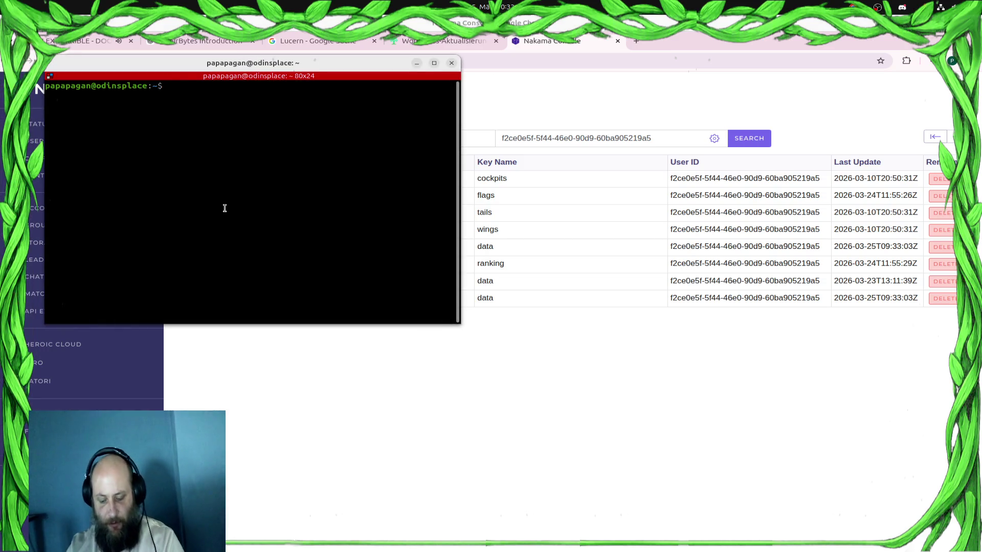
Go to Godot's ShipBattel user-data folder, list its files, and print Sector0.json.
key("ctrl+r")
type("cd ~/")
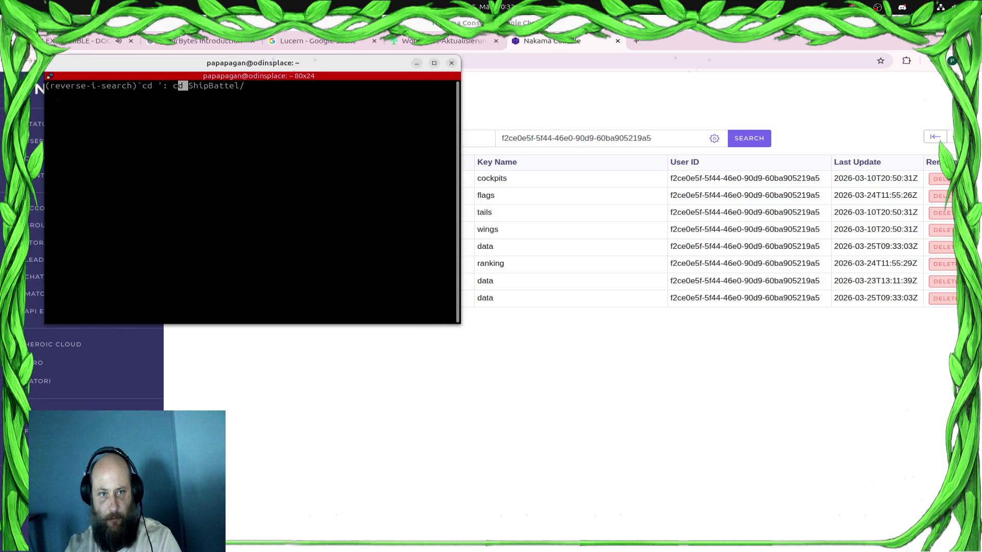
key("Return")
type("cd ShipBattel/")
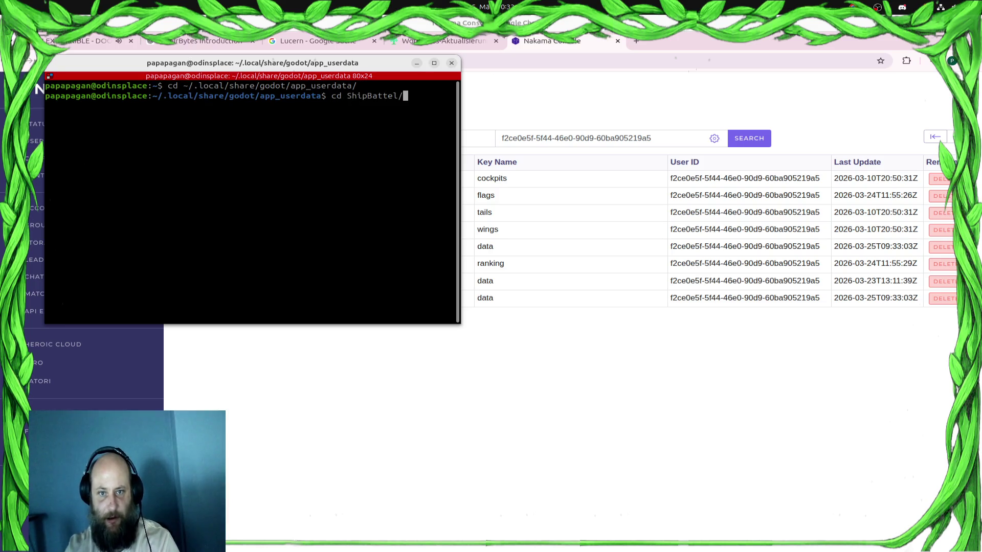
key("Return")
type("ls")
key("Return")
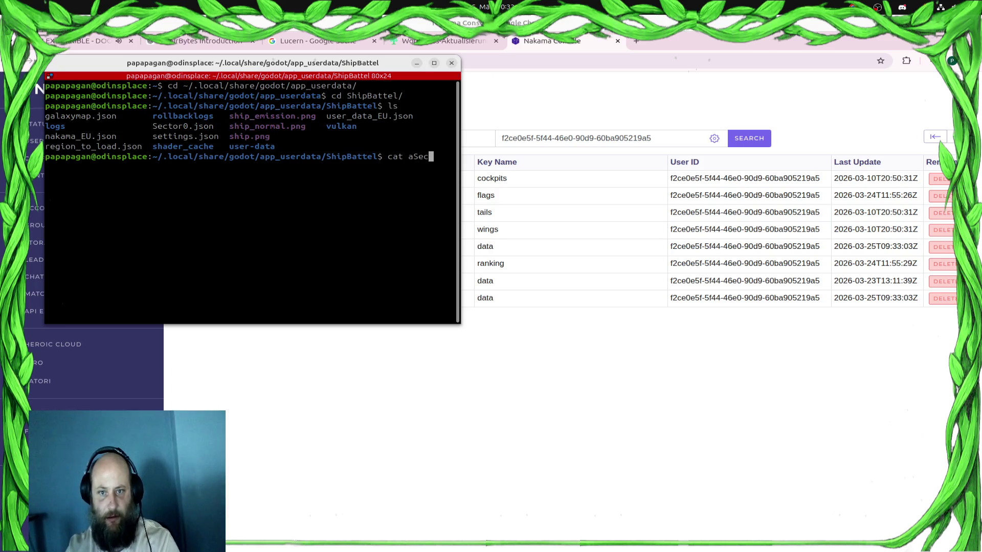
key("BackSpace")
key("BackSpace")
key("BackSpace")
type("Se")
key("Tab")
key("Return")
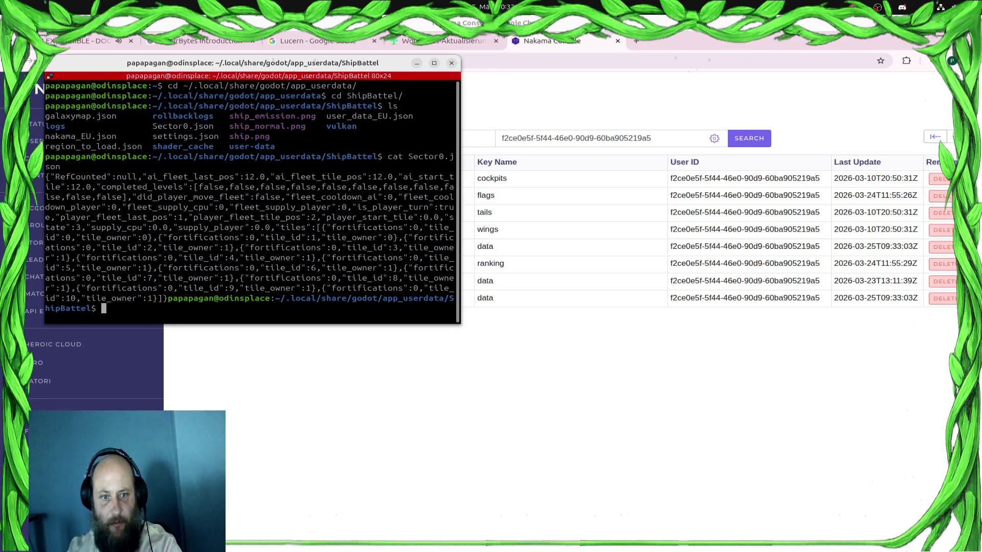
Maximize the terminal and highlight ai_fleet_tile_pos, fleet_supply_player and player_fleet_last_pos in the output.
left_click(434, 63)
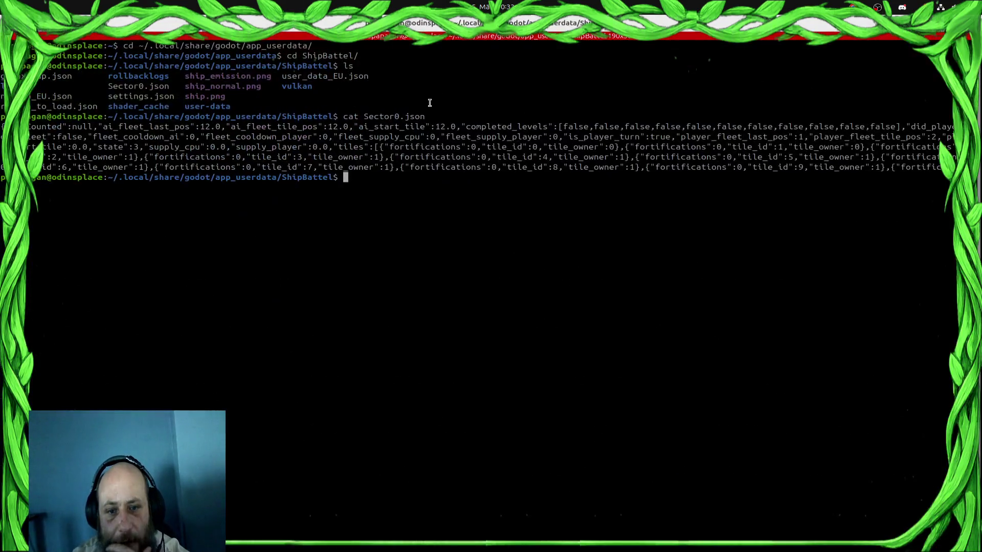
double_click(254, 127)
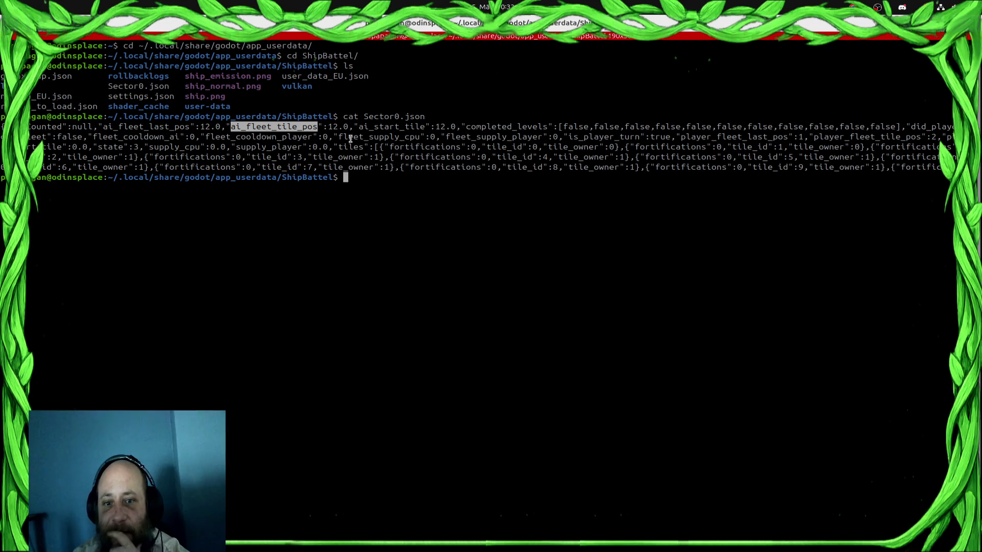
double_click(476, 136)
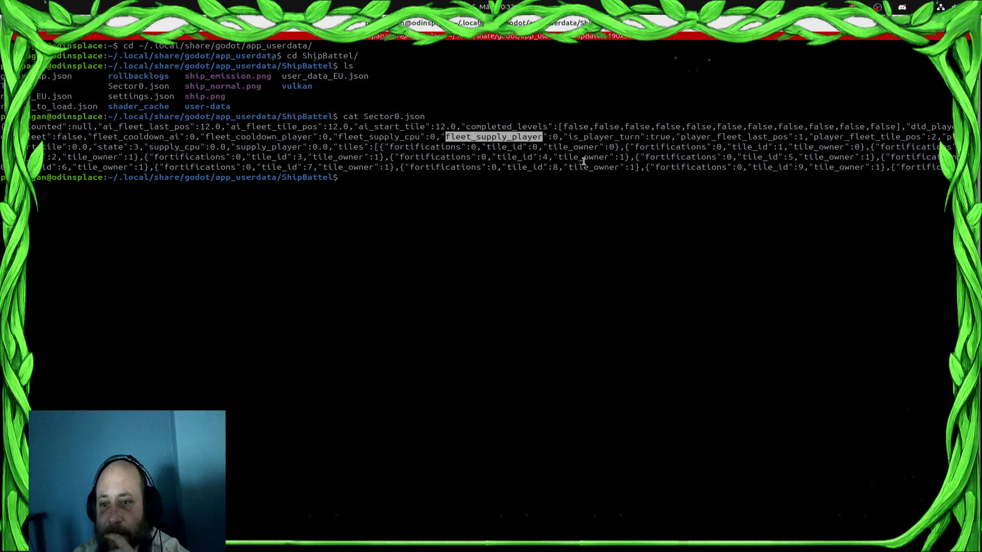
double_click(737, 137)
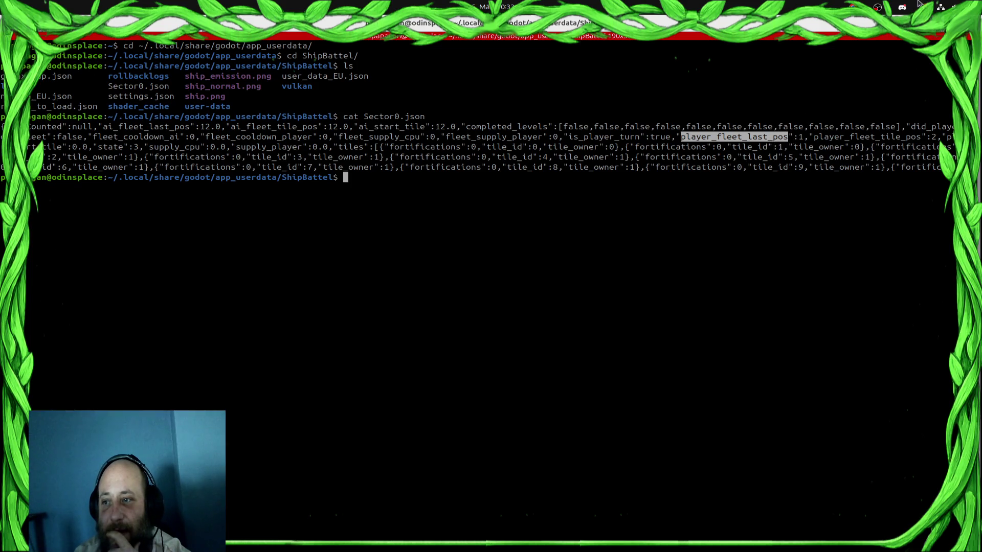
left_click(807, 135)
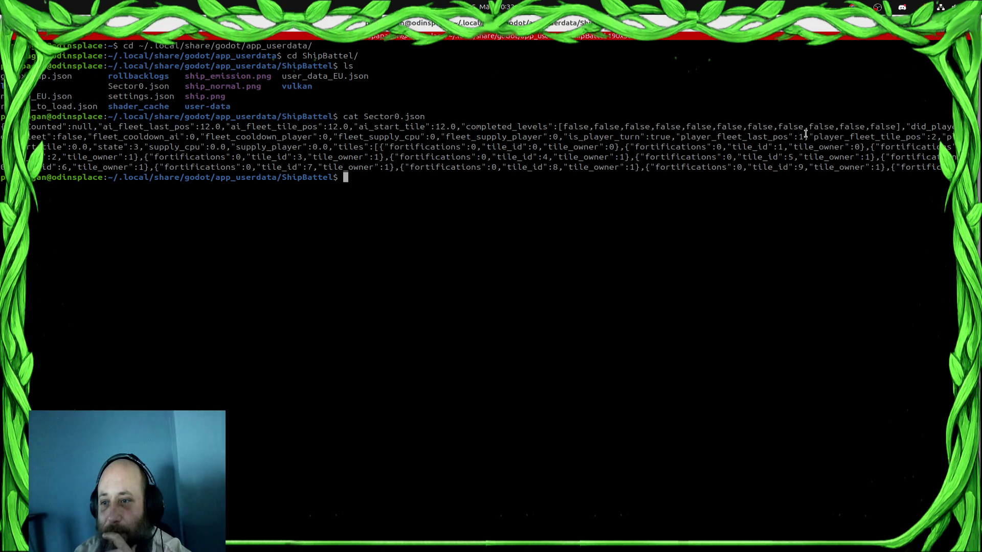
Run ShipBattel in debug from Godot and leave the Draxal mission screen for the Commander Profile menu.
key("alt+Tab")
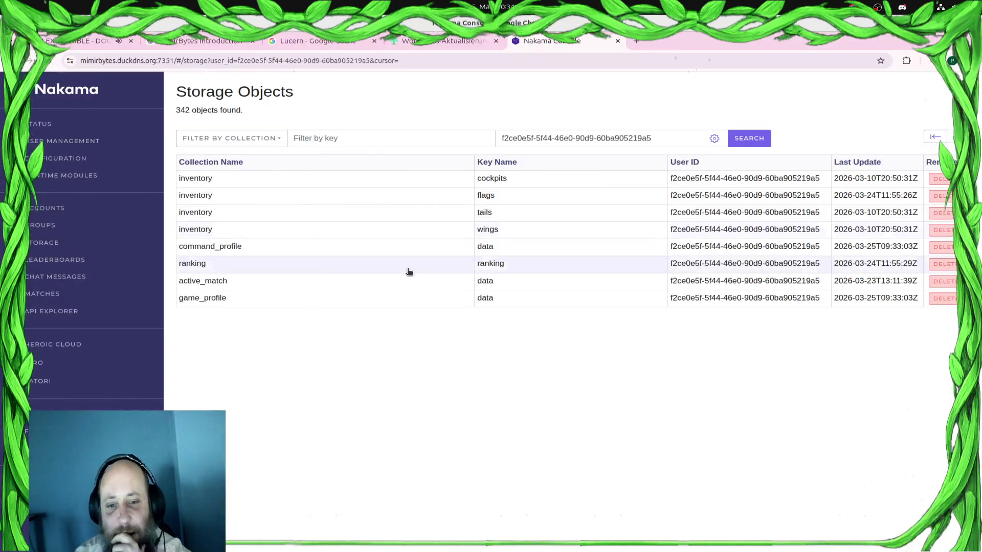
key("alt+Tab")
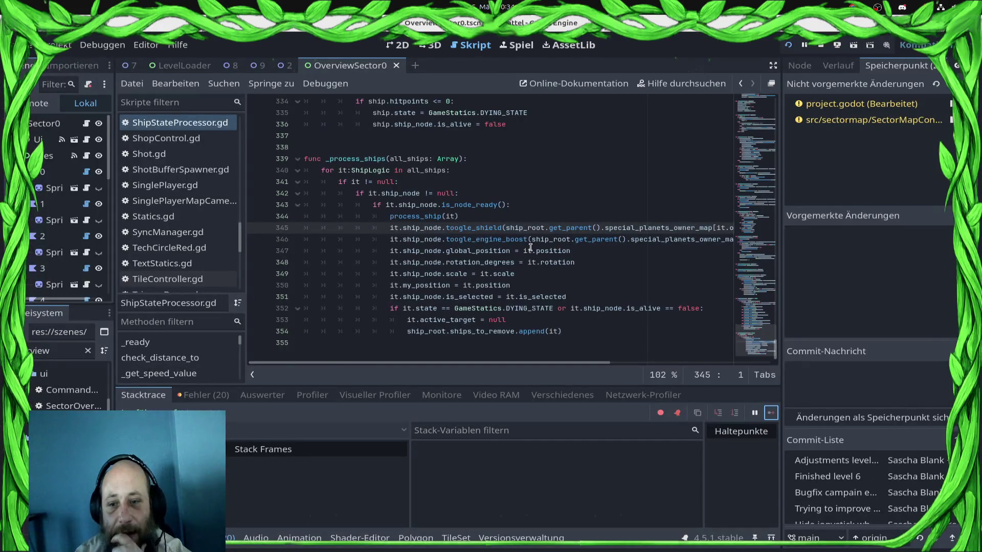
left_click(531, 250)
key("F5")
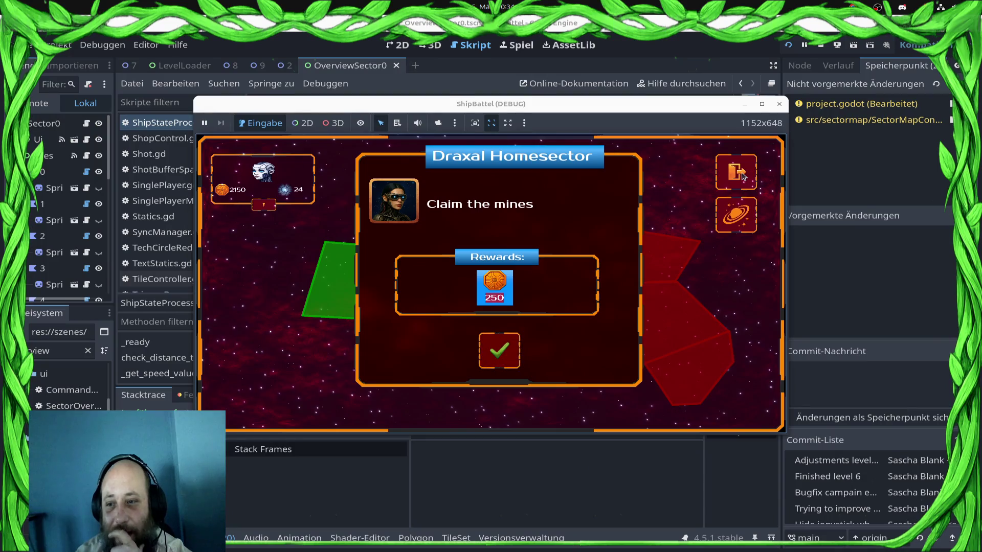
left_click(744, 177)
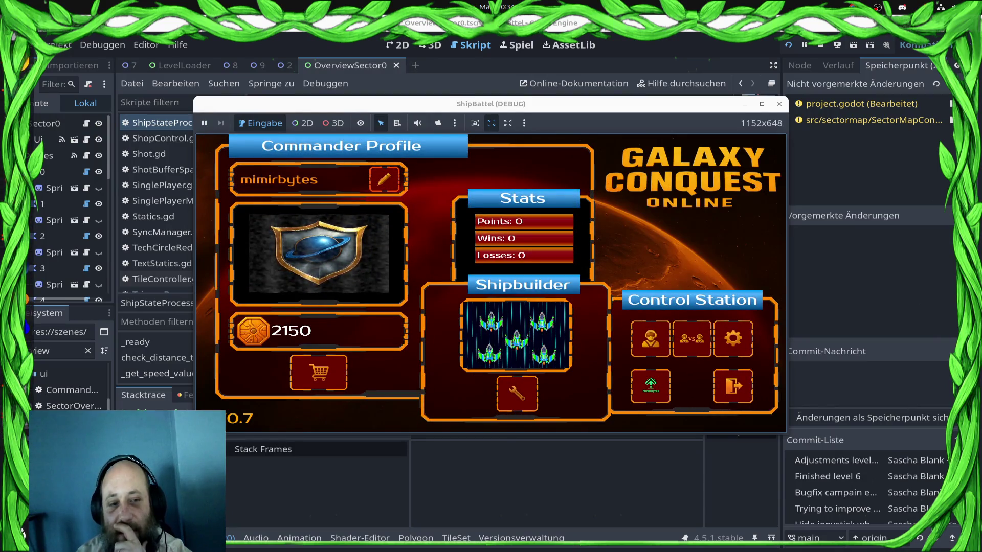
key("alt+Tab")
Reprint Sector0.json and inspect player_fleet_tile_pos and its value 2.
key("Up")
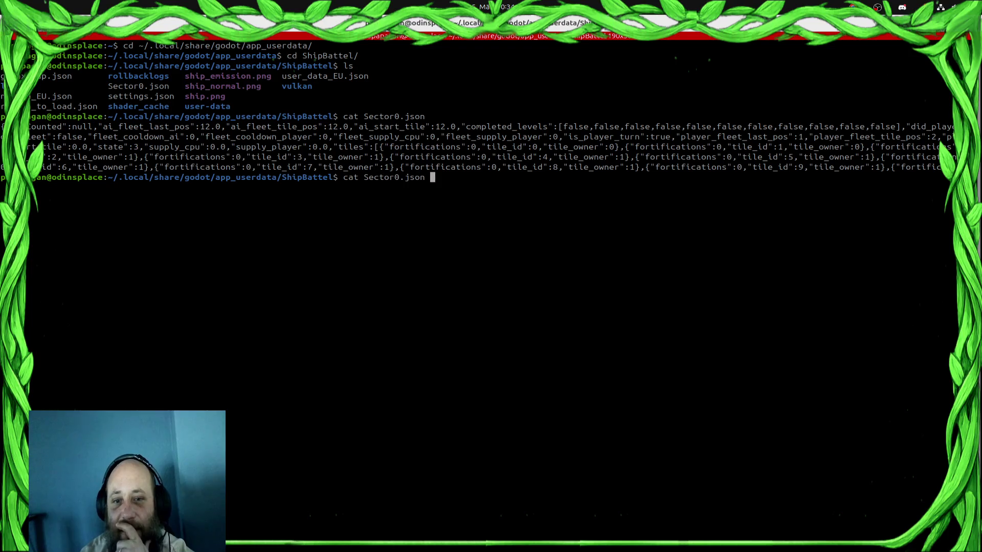
key("Return")
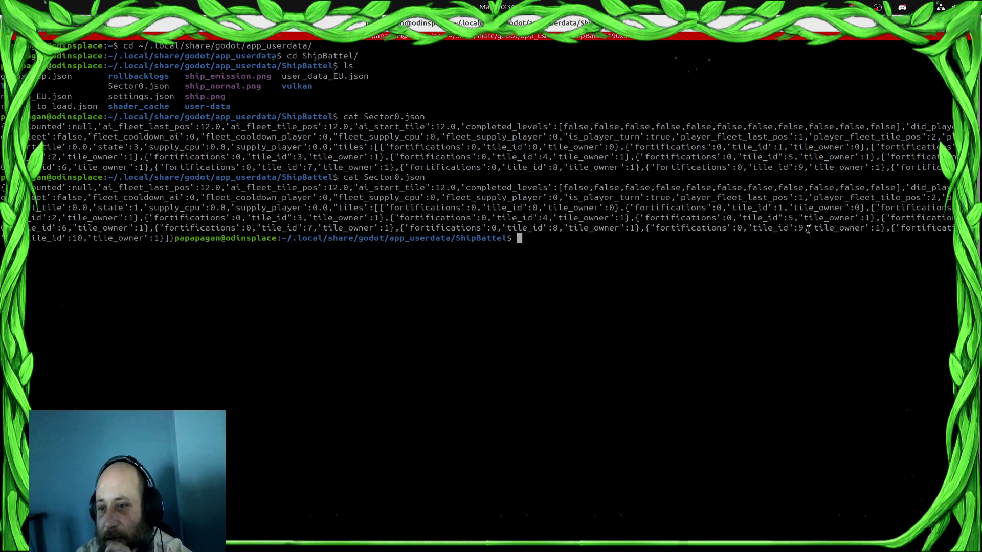
double_click(772, 198)
left_click(798, 198)
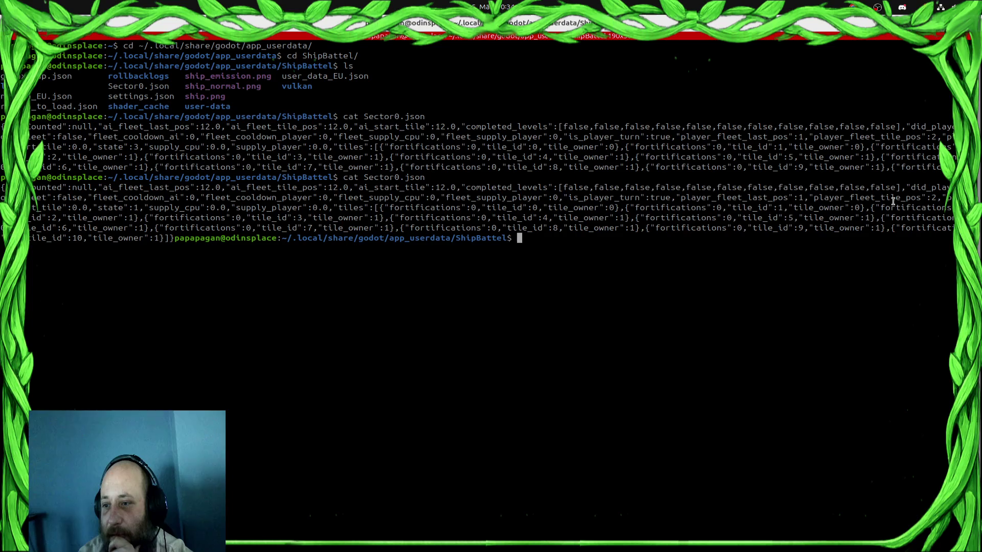
double_click(838, 207)
double_click(840, 199)
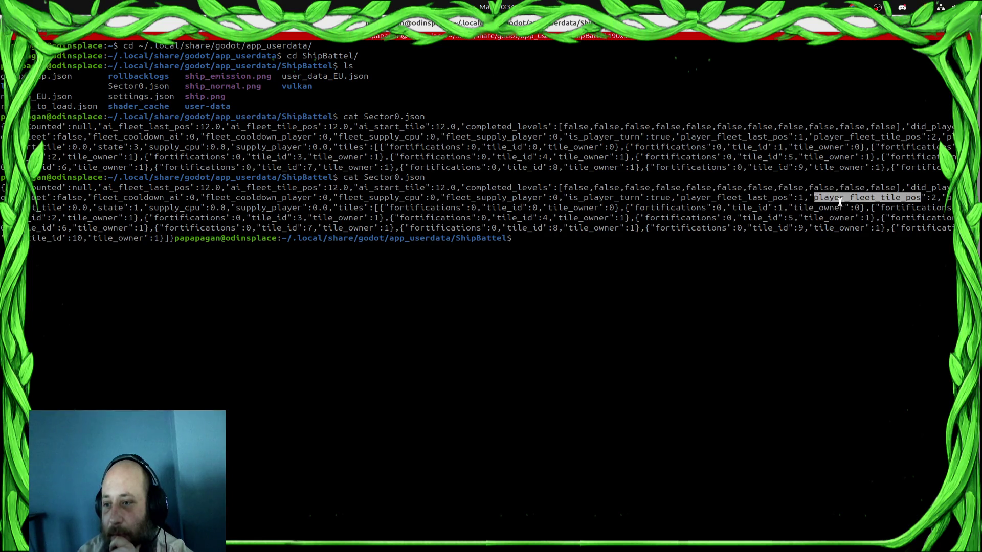
double_click(931, 197)
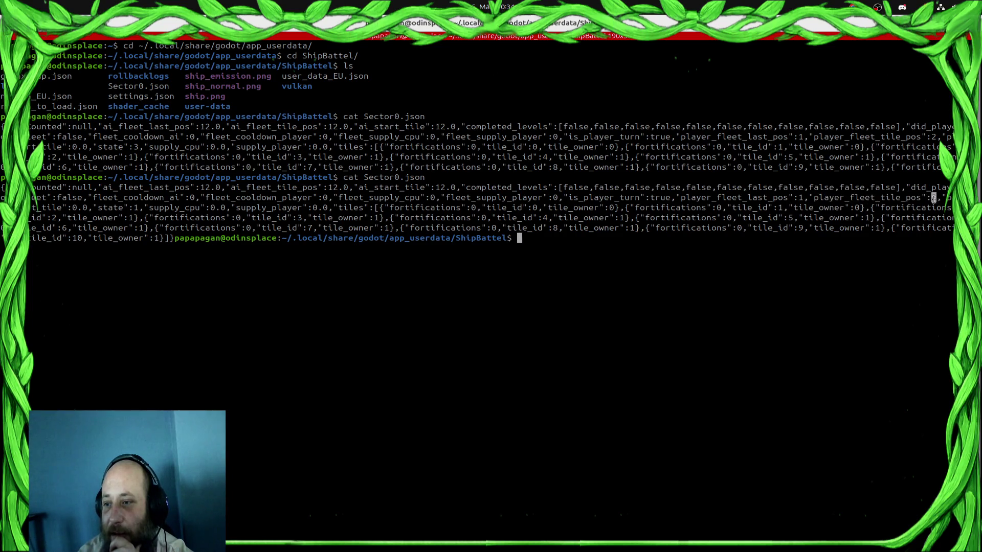
left_click(801, 203)
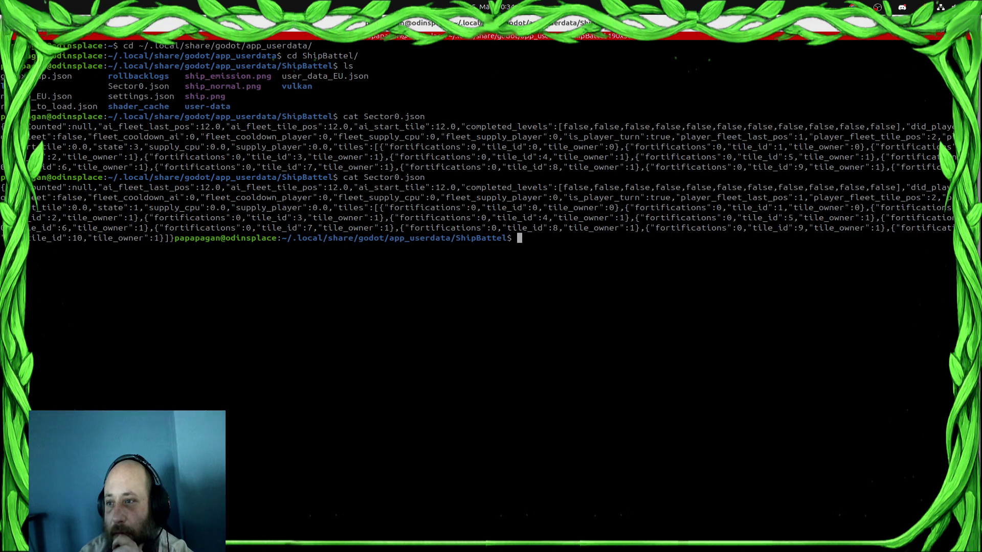
key("alt+Tab")
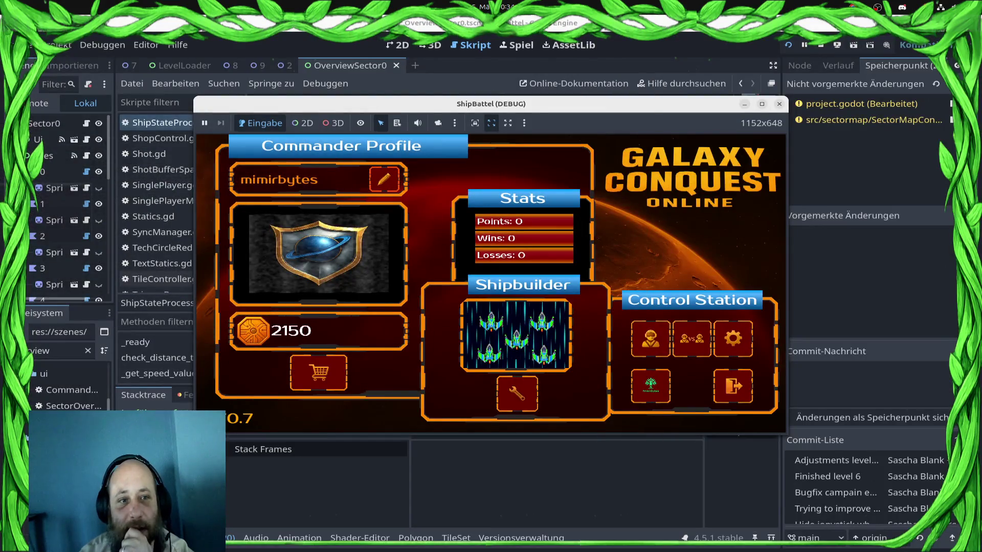
Open Nakama's command_profile storage object and check that alive is true.
key("alt+Tab")
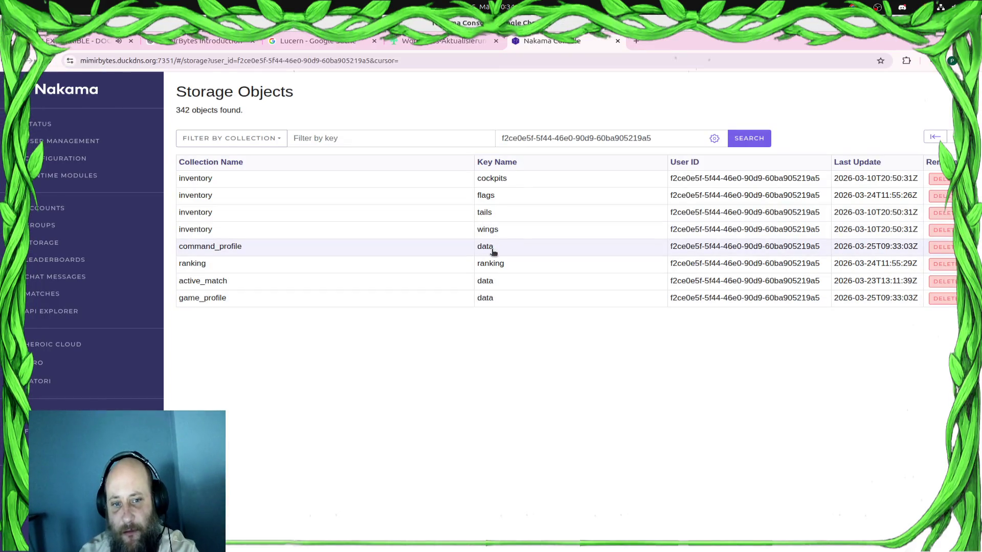
left_click(491, 253)
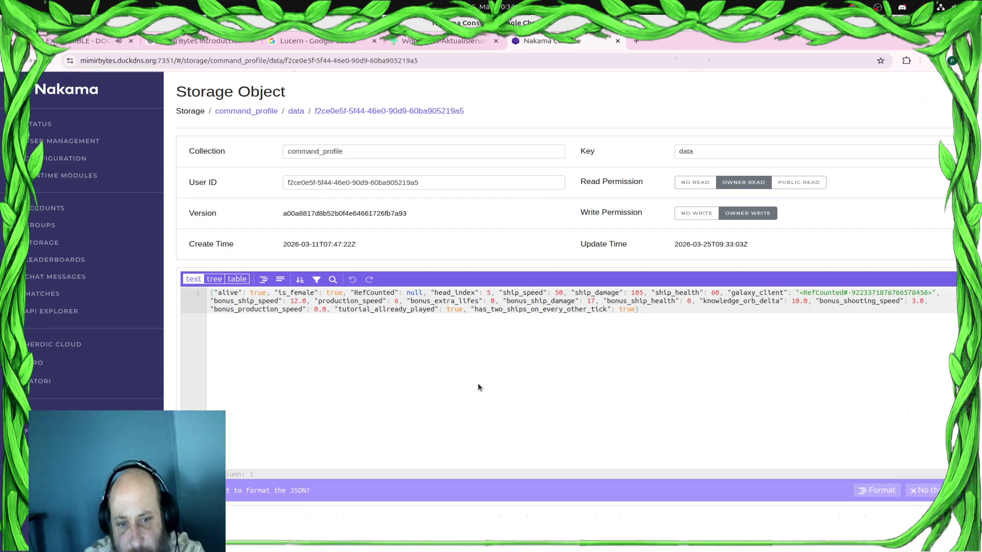
double_click(258, 292)
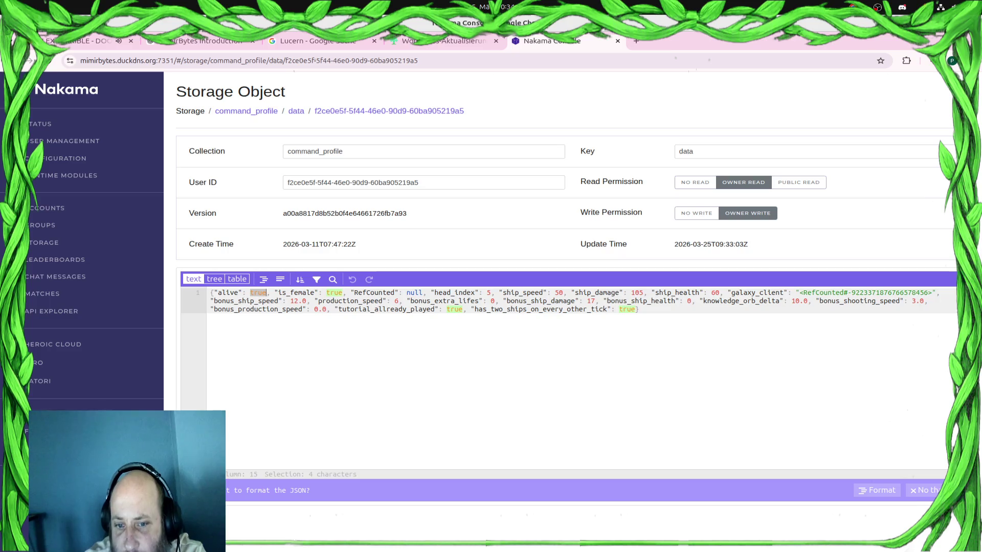
key("alt+Tab")
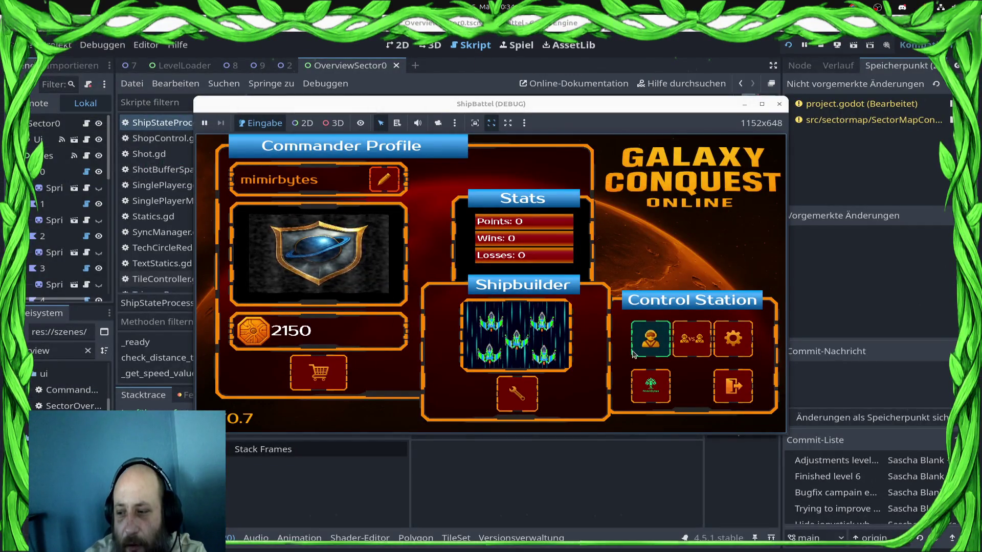
key("alt+Tab")
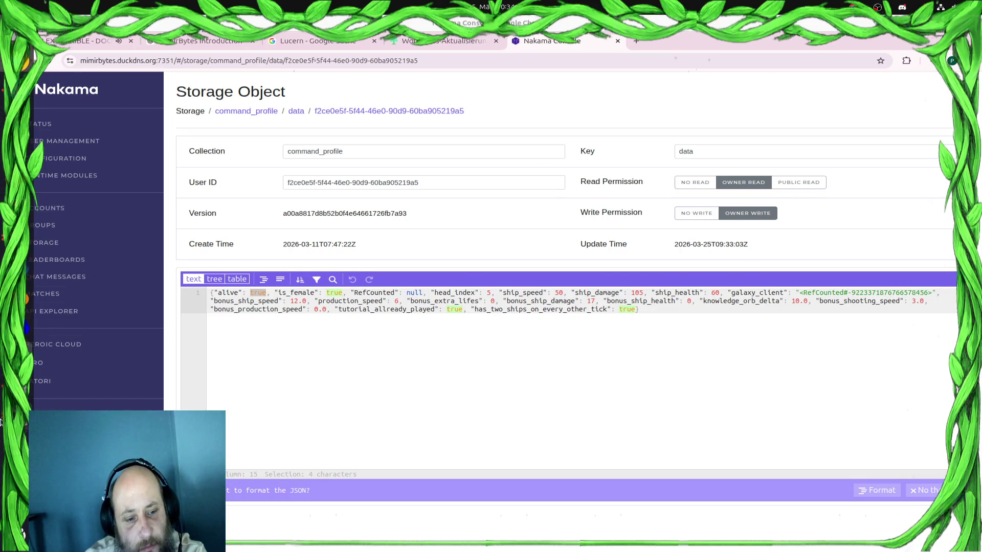
key("alt+Tab")
Reopen the galaxy map and Draxal Homesector mission several times, then quit the game from Control Station.
left_click(642, 357)
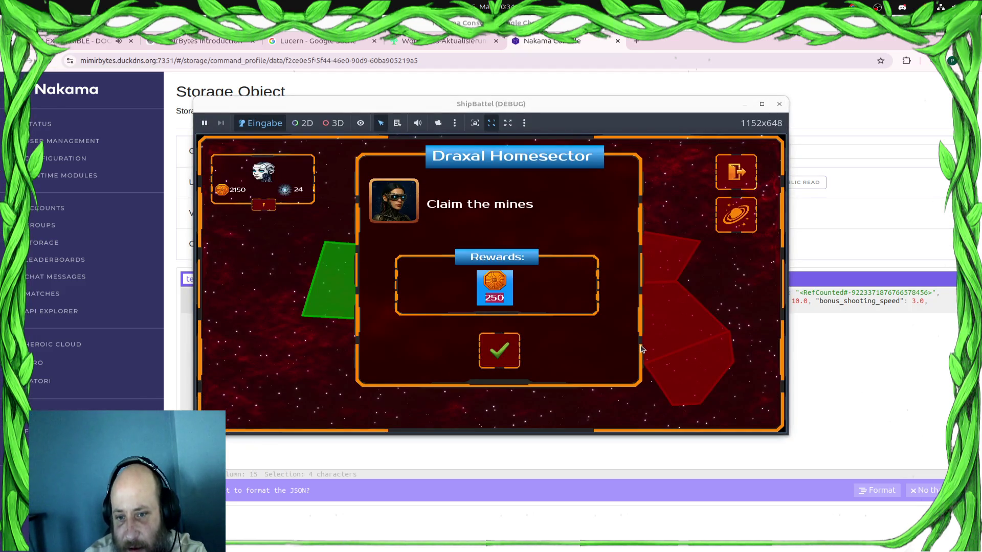
left_click(731, 171)
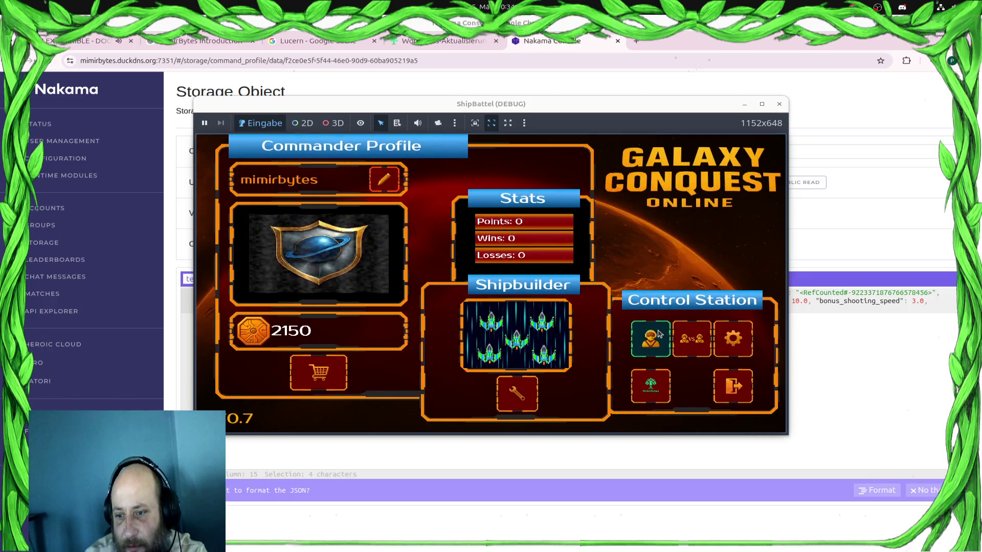
left_click(657, 334)
left_click(657, 335)
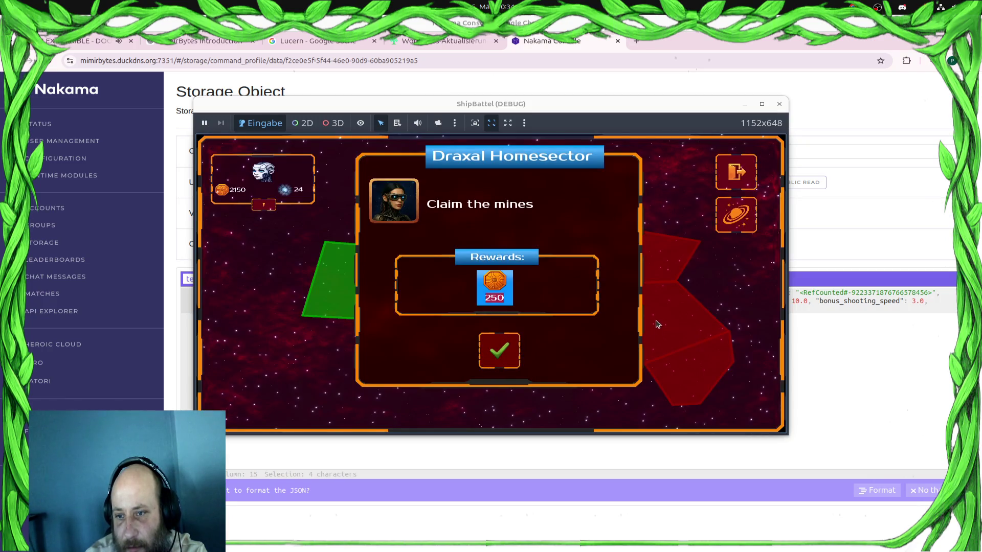
left_click(714, 226)
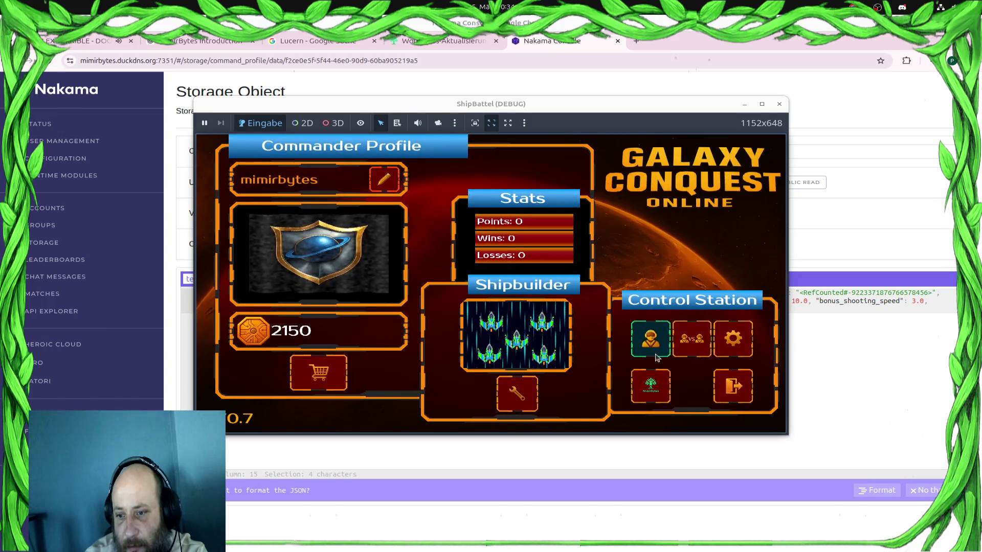
left_click(657, 352)
left_click(735, 172)
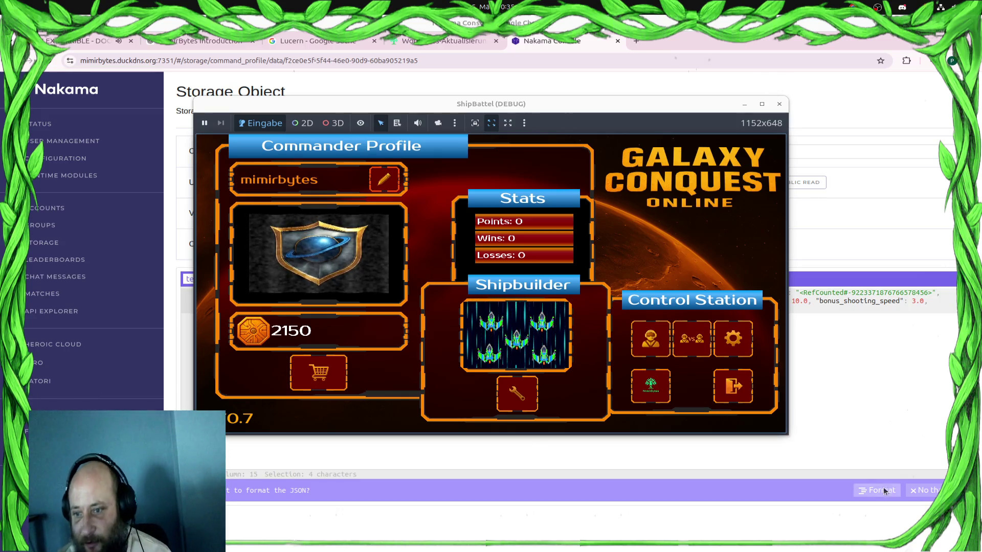
left_click(720, 387)
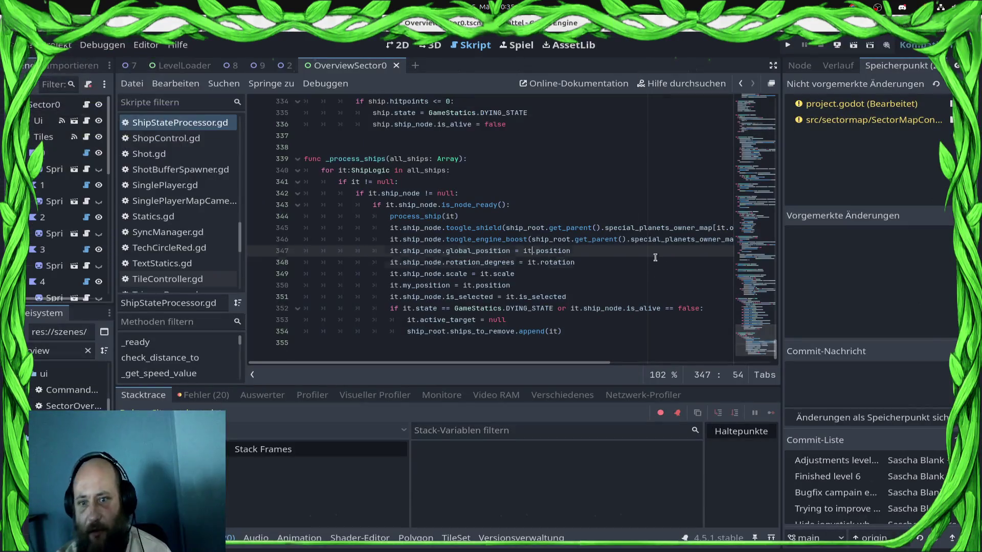
Save the script and bring up the ShipBattleClient Android export preset.
left_click(655, 262)
key("ctrl+s")
left_click(58, 45)
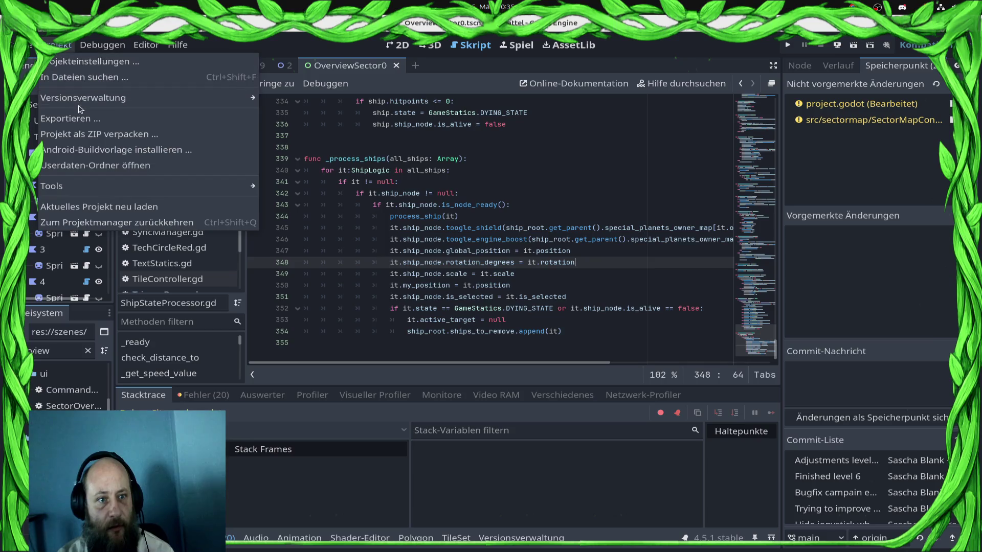
left_click(80, 118)
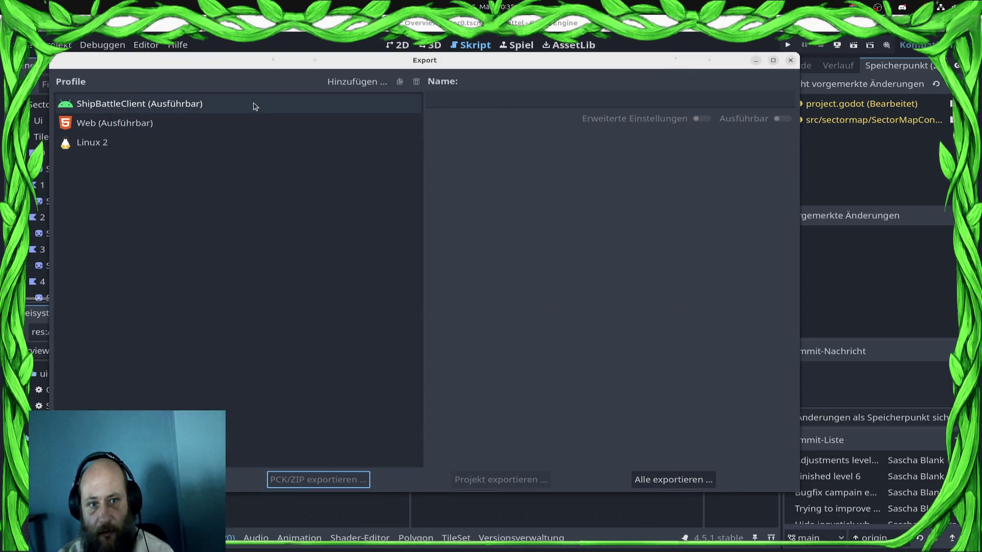
left_click(254, 106)
Remove 'debug' from the package name and app name, giving com.galaxyconquestonline and Galaxy Conquest Online.
scroll(711, 302, "down", 5)
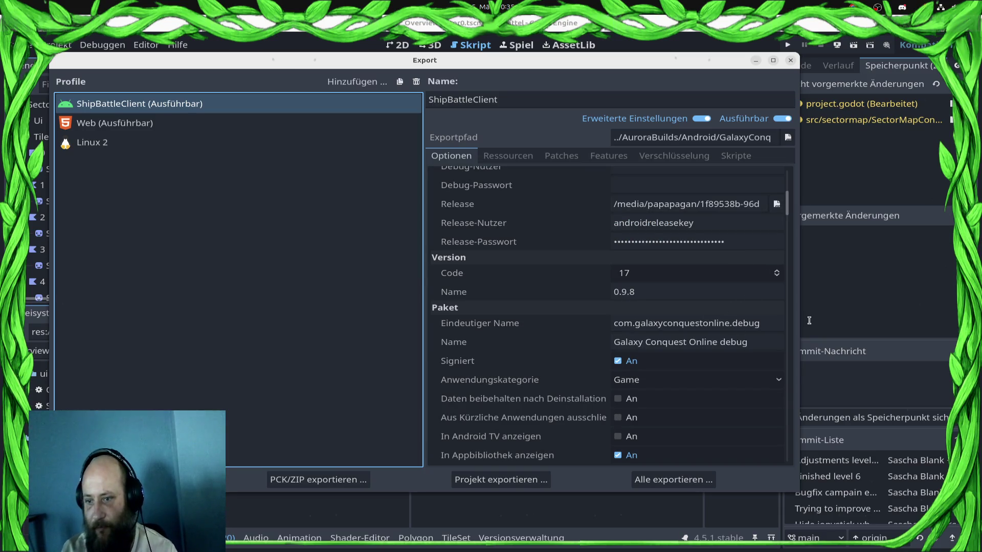
left_click(767, 323)
key("BackSpace")
key("BackSpace")
key("BackSpace")
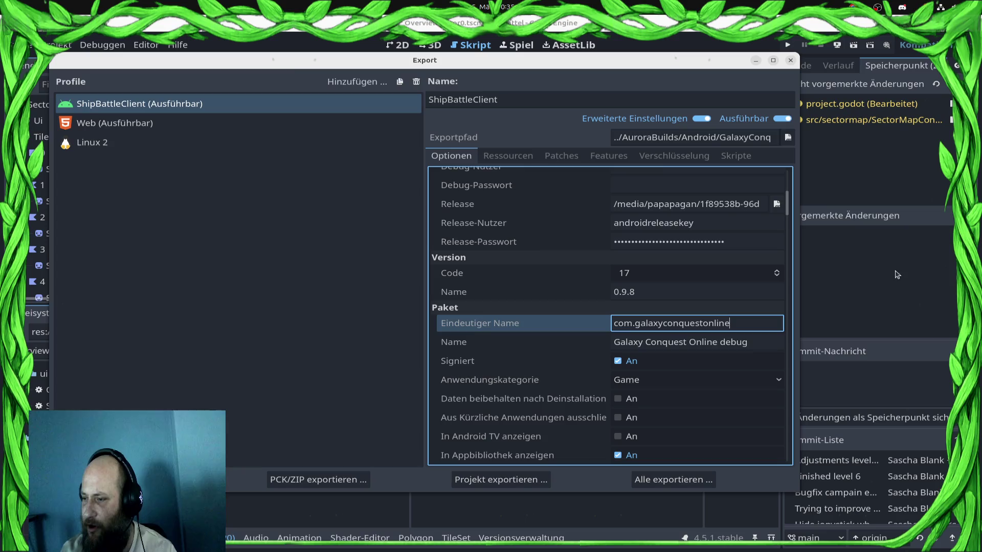
double_click(746, 345)
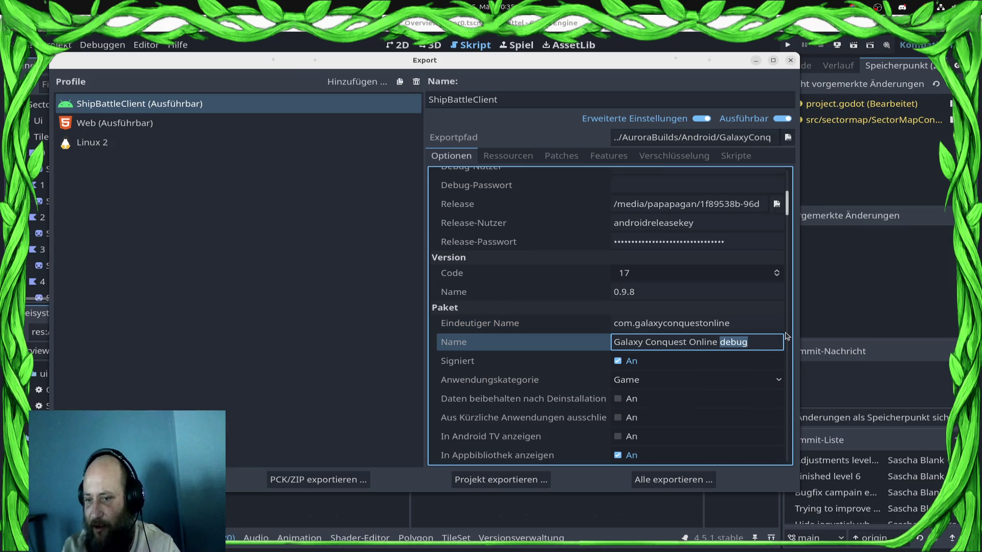
key("BackSpace")
key("BackSpace")
Set the Android export's version code to 18.
scroll(587, 368, "down", 3)
scroll(587, 370, "down", 5)
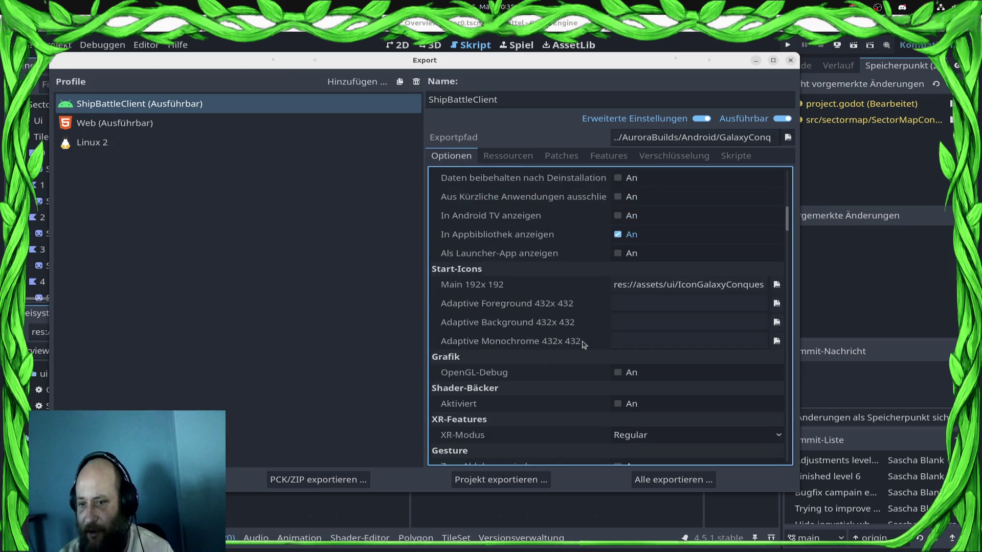
scroll(545, 352, "up", 5)
scroll(547, 346, "up", 6)
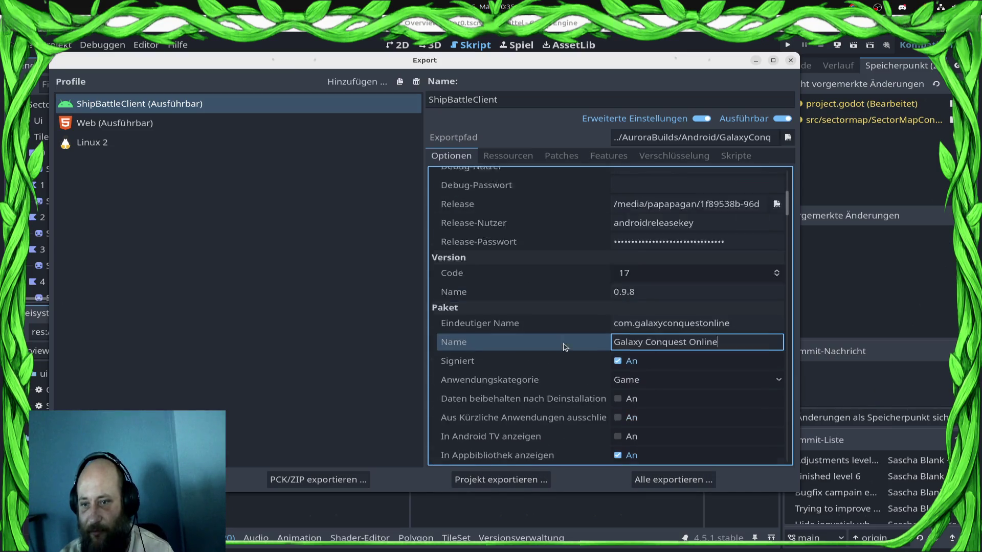
left_click(742, 347)
type("18")
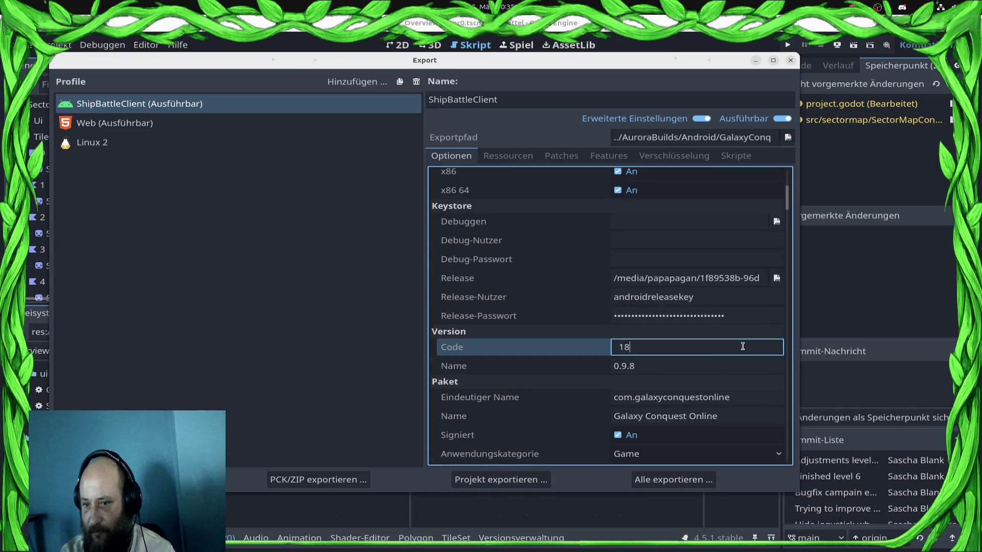
key("Return")
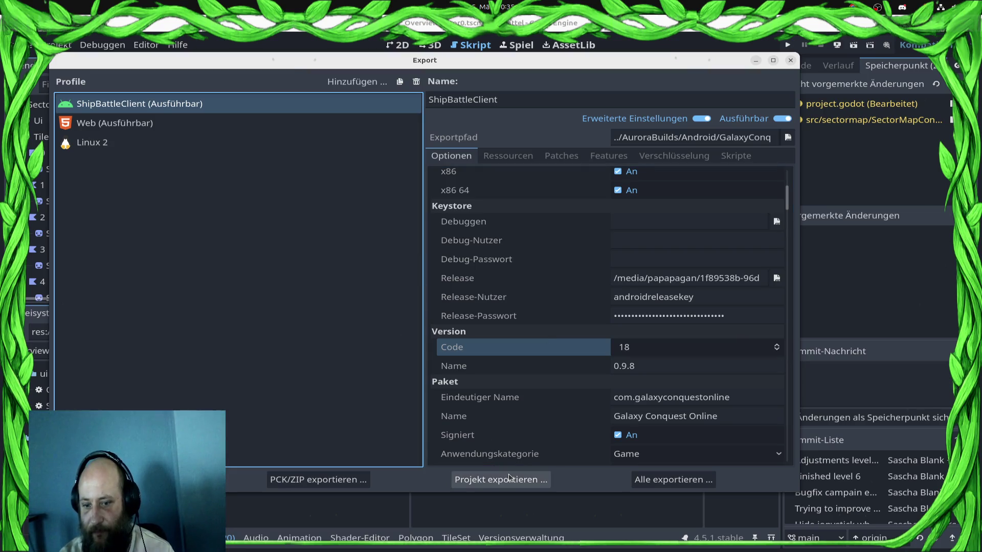
Export the Android project over GalaxyConquestOnline.aab and dismiss the GDExtension warnings report.
left_click(510, 478)
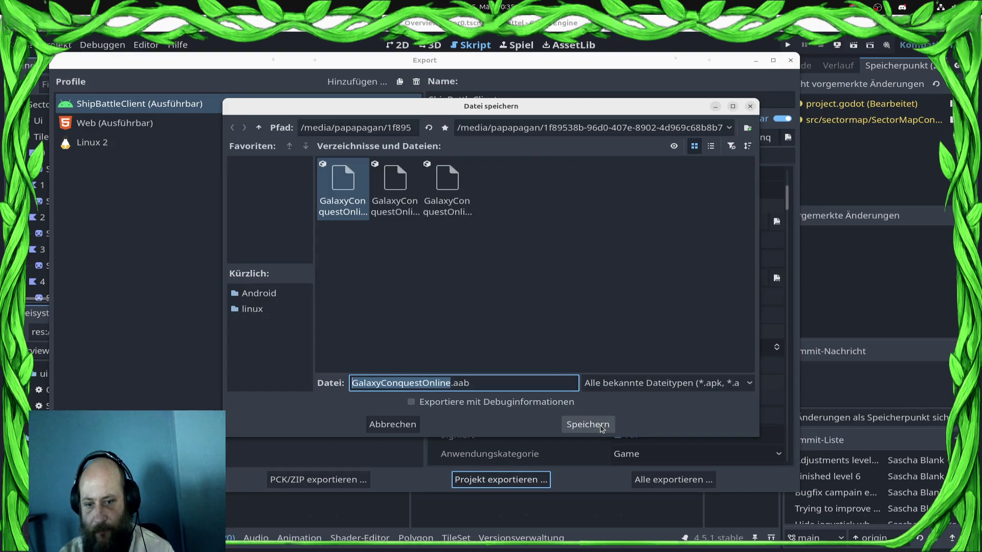
left_click(602, 428)
left_click(612, 293)
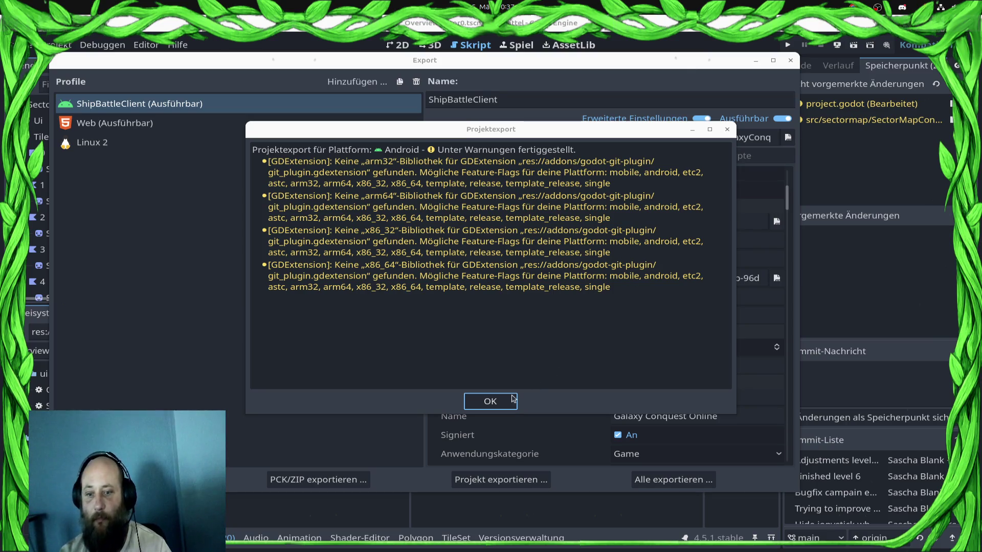
left_click(512, 398)
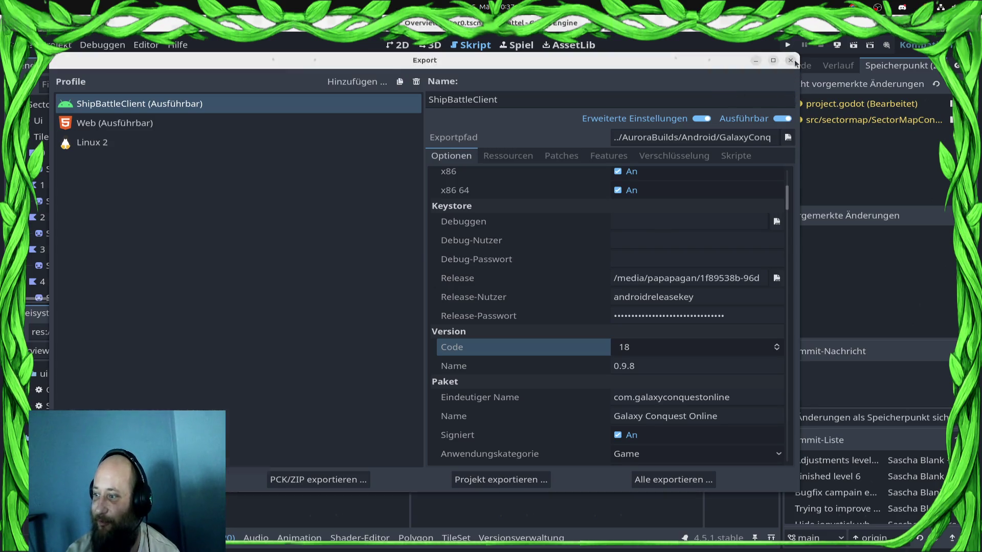
Close the Export dialog and set the project's Anzeige > Fenster Modus to Fullscreen.
left_click(790, 60)
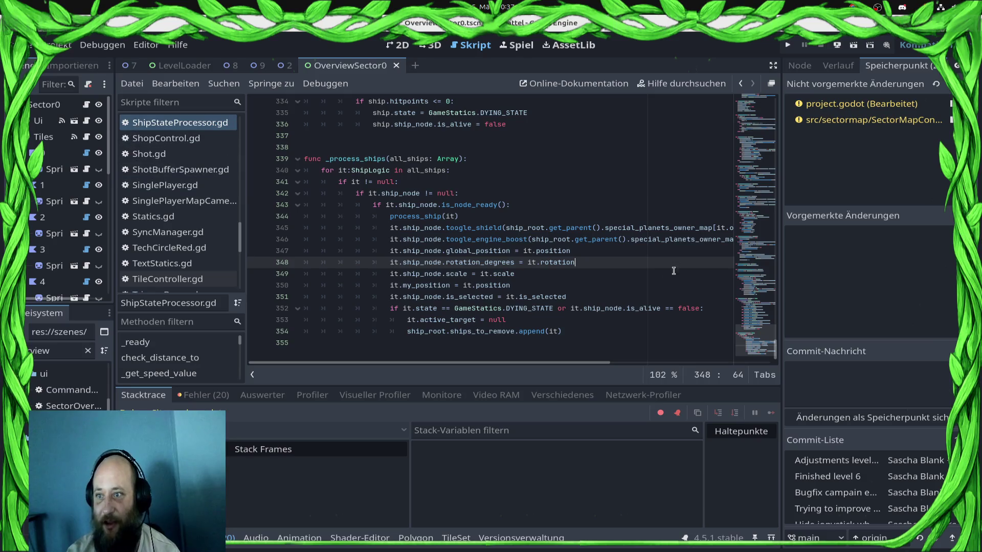
left_click(902, 103)
left_click(56, 45)
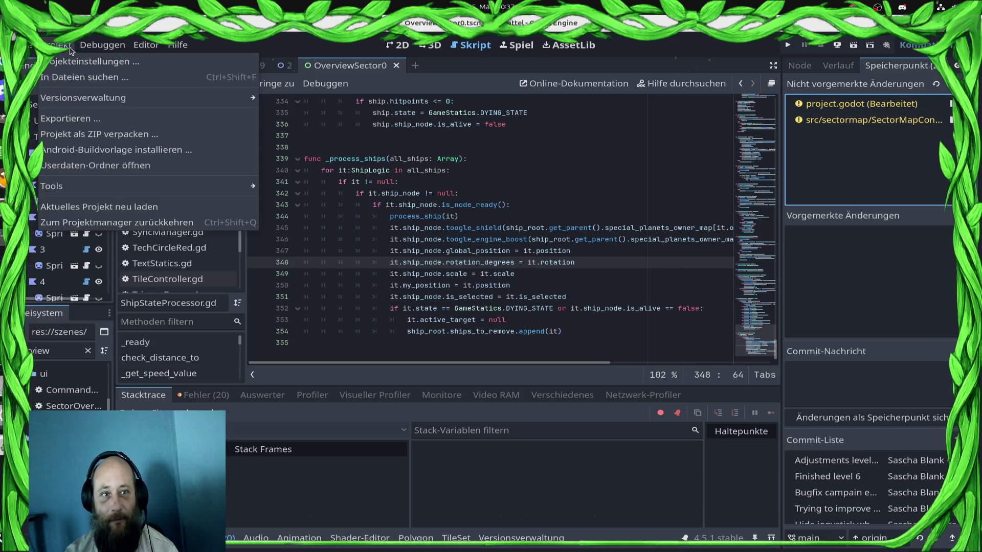
left_click(82, 59)
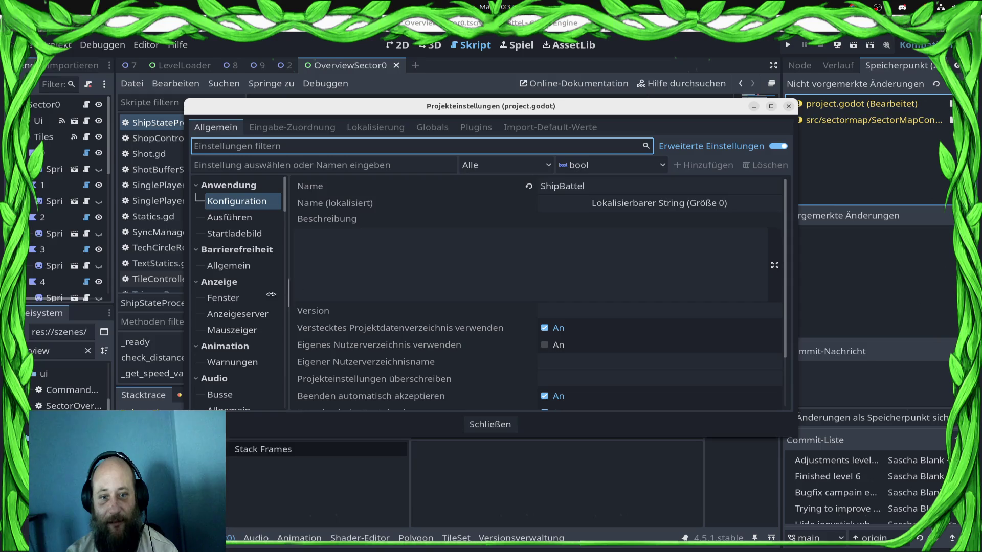
left_click(258, 298)
left_click(672, 235)
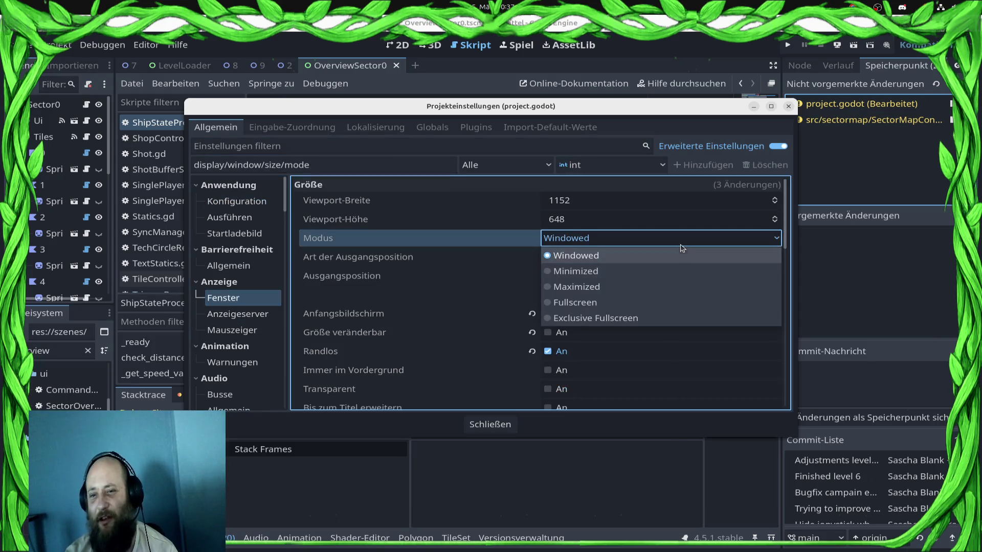
left_click(656, 303)
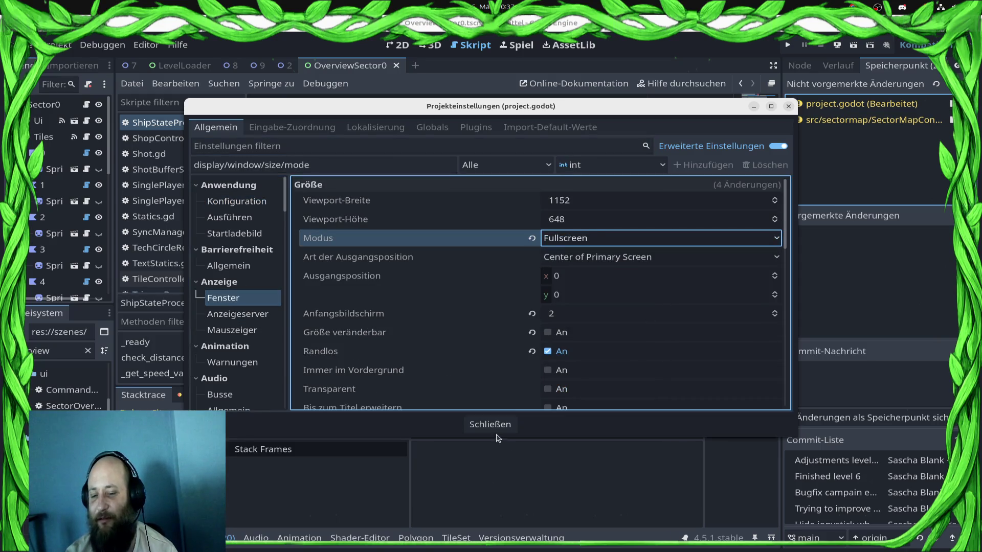
left_click(492, 426)
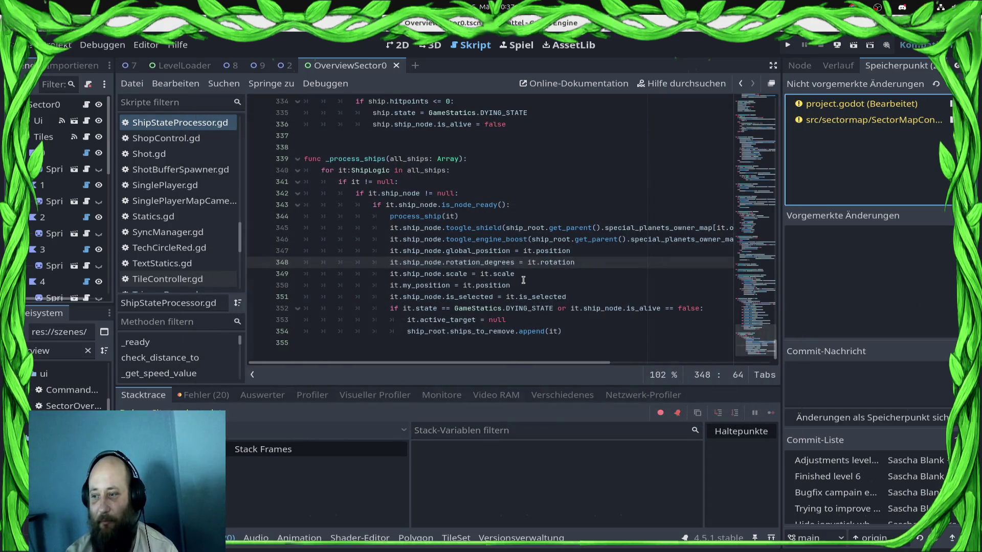
Return focus to the script editor and reopen the Projekt menu.
key("Down")
key("Down")
left_click(936, 83)
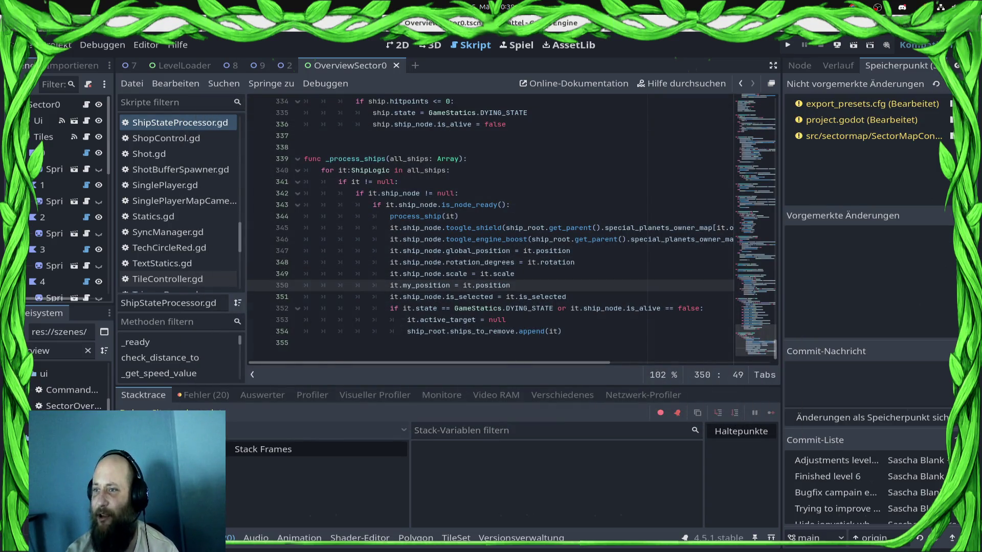
left_click(56, 45)
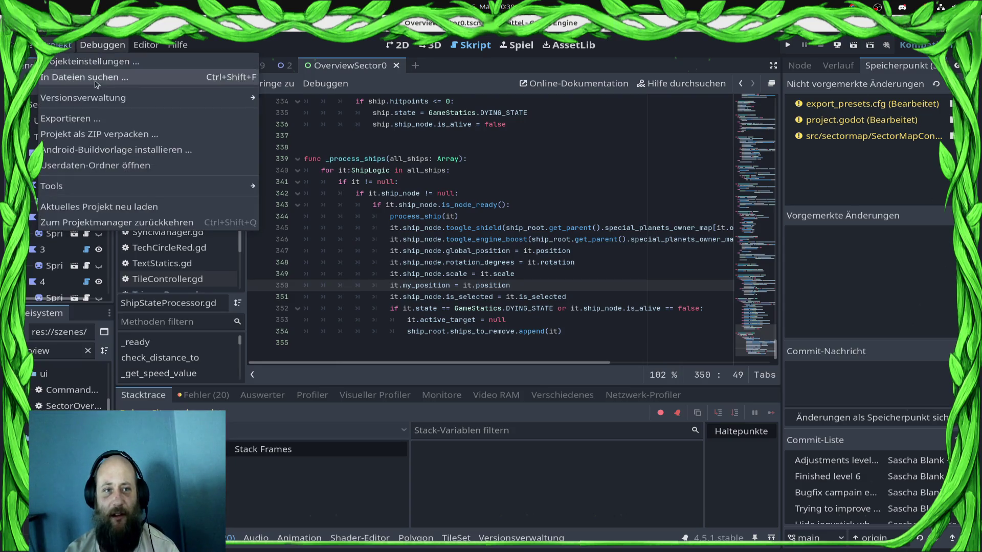
Re-export the Android project over GalaxyConquestOnline.aab, then switch to a new browser tab.
left_click(95, 119)
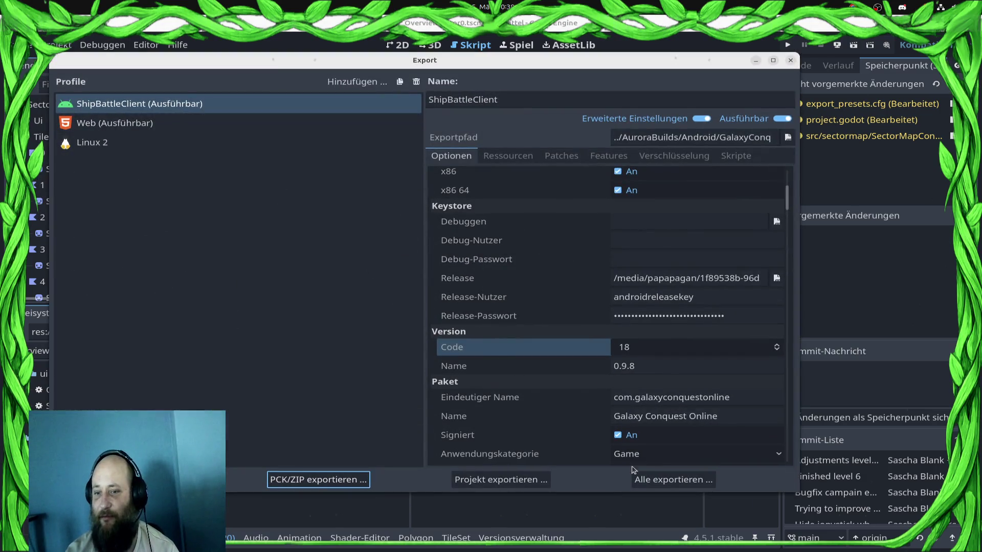
left_click(540, 481)
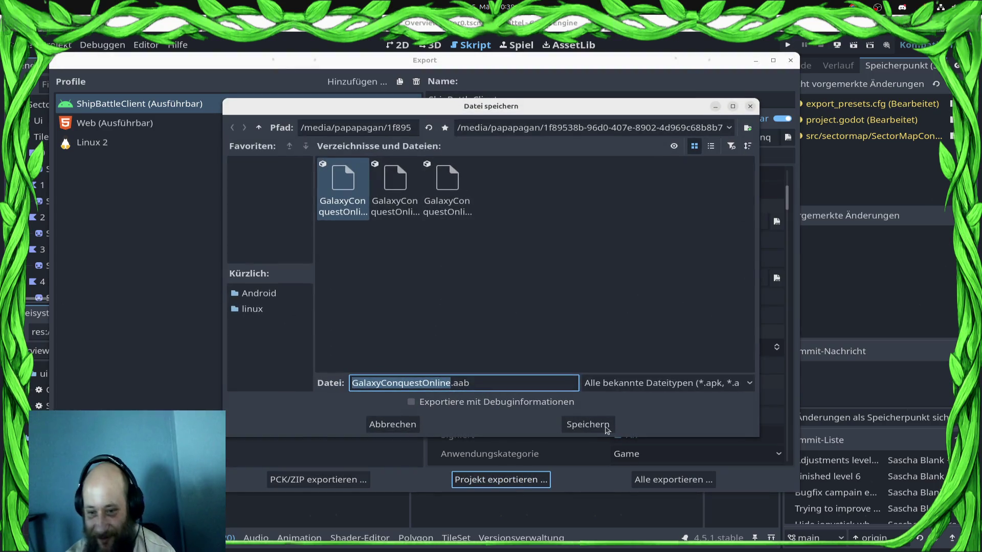
left_click(588, 425)
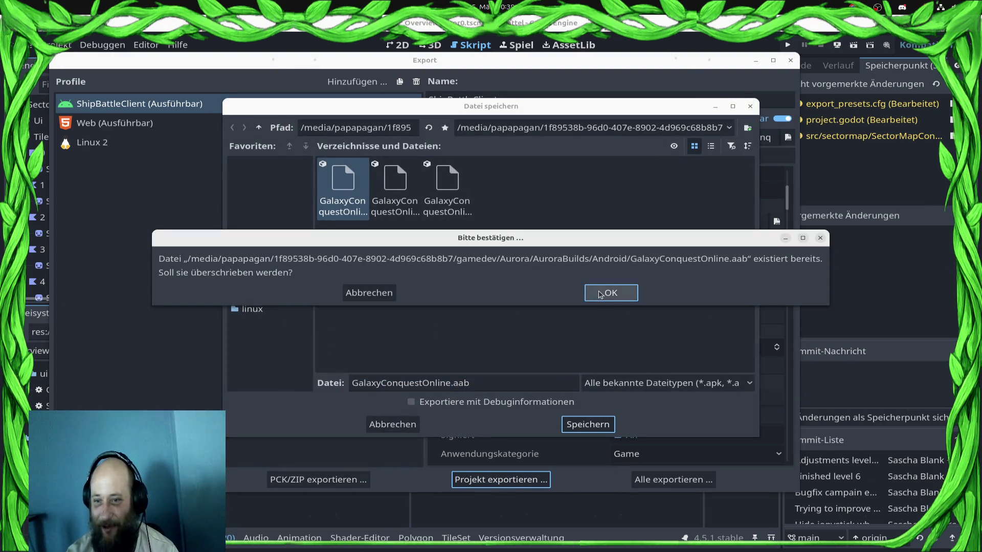
left_click(611, 293)
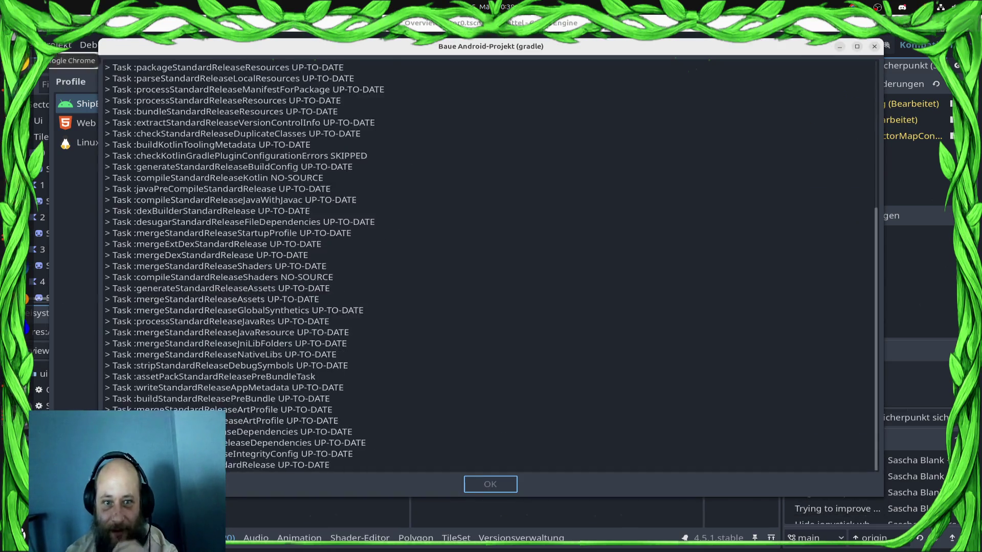
key("alt+Tab")
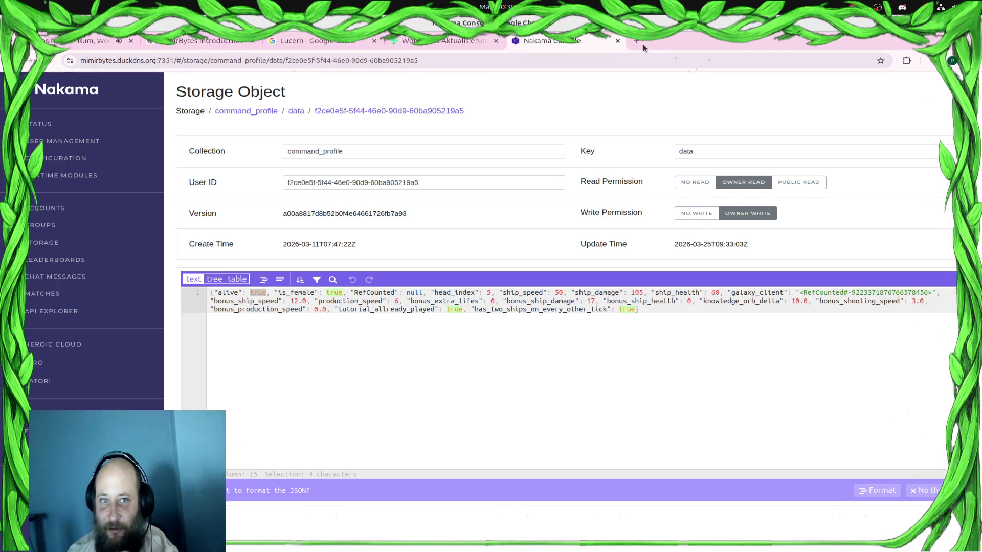
left_click(638, 42)
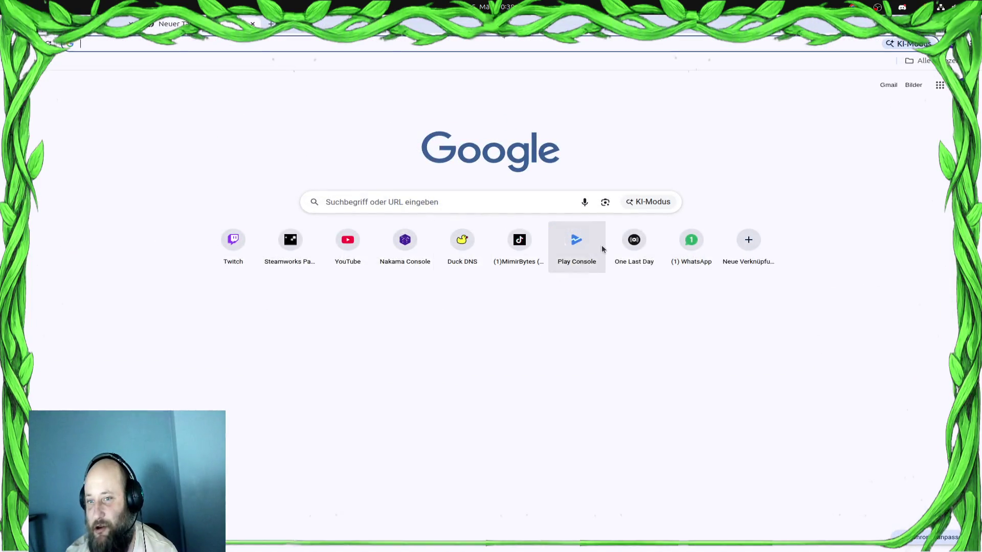
Load Google Play Console in the new tab, dismiss Godot's export warnings and close the Export dialog.
left_click(593, 253)
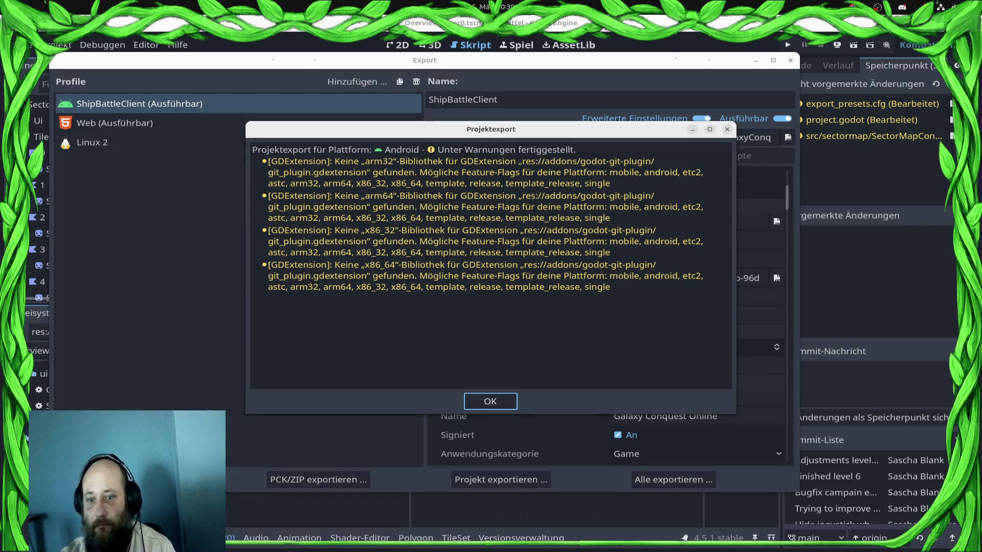
left_click(476, 401)
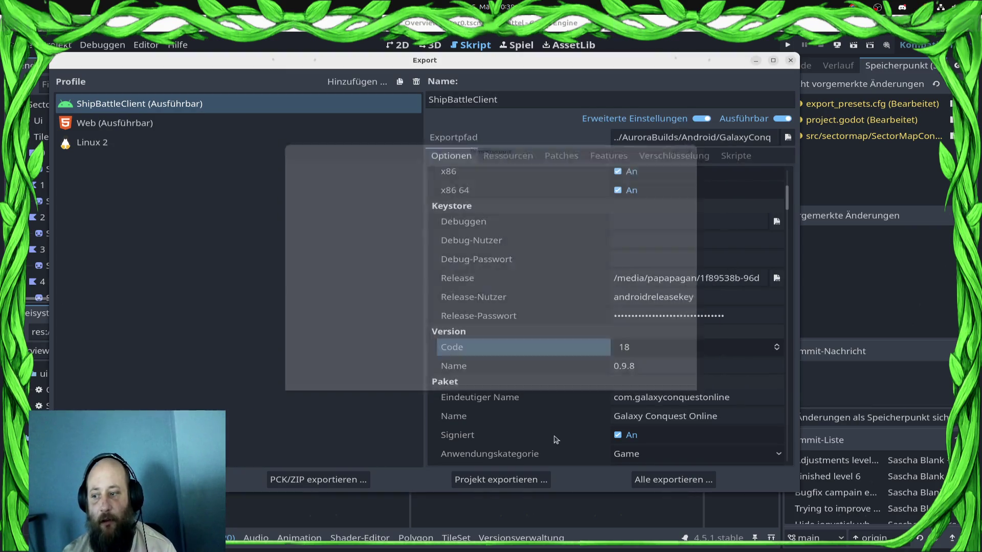
left_click(790, 61)
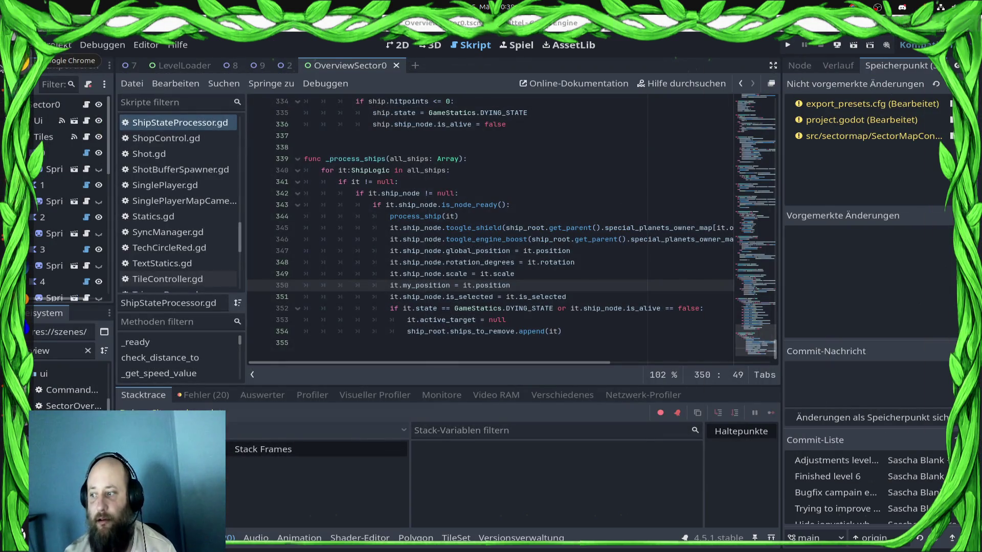
left_click(25, 62)
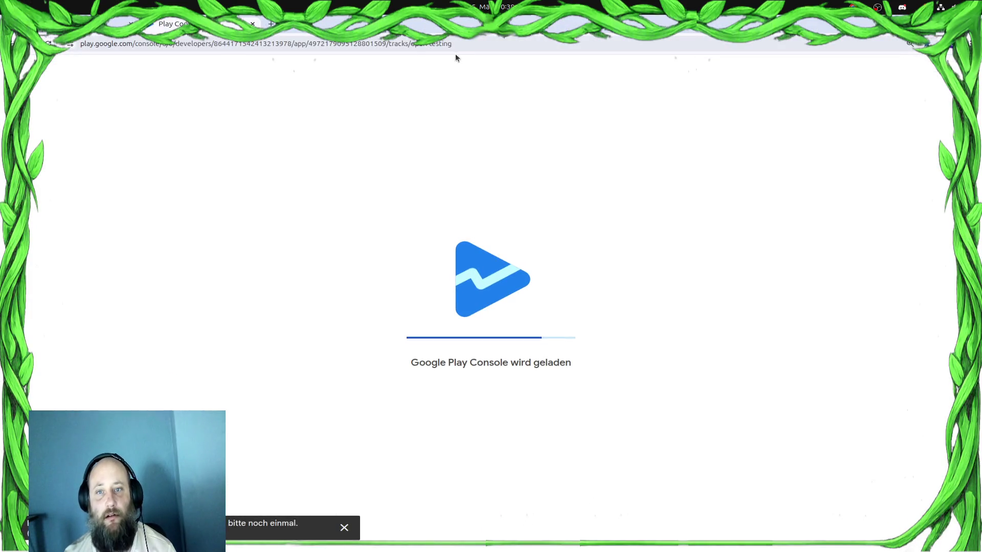
Go to the Galaxy Conquest Online app and create a new release on the BetaTest closed track.
left_click_drag(456, 45, 385, 45)
key("BackSpace")
key("Return")
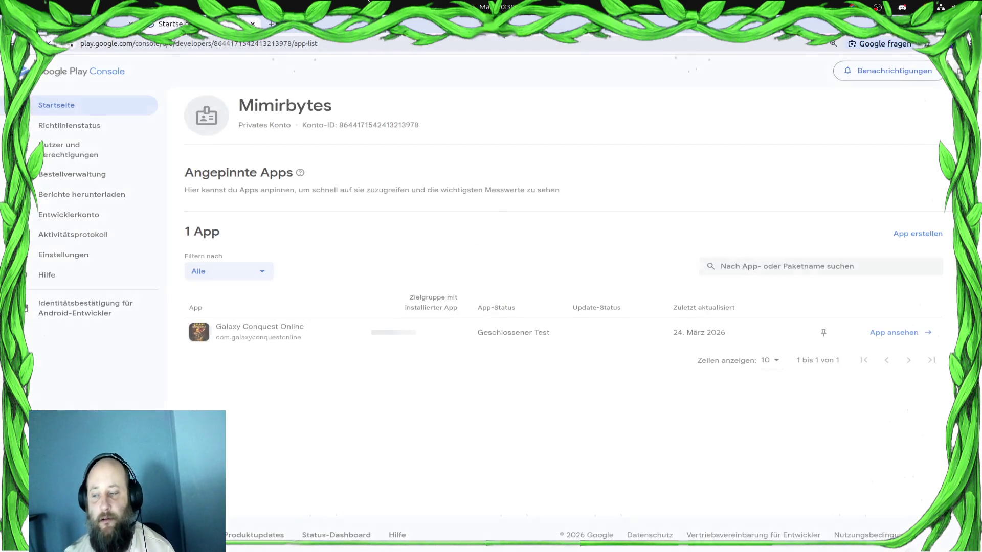
left_click(878, 333)
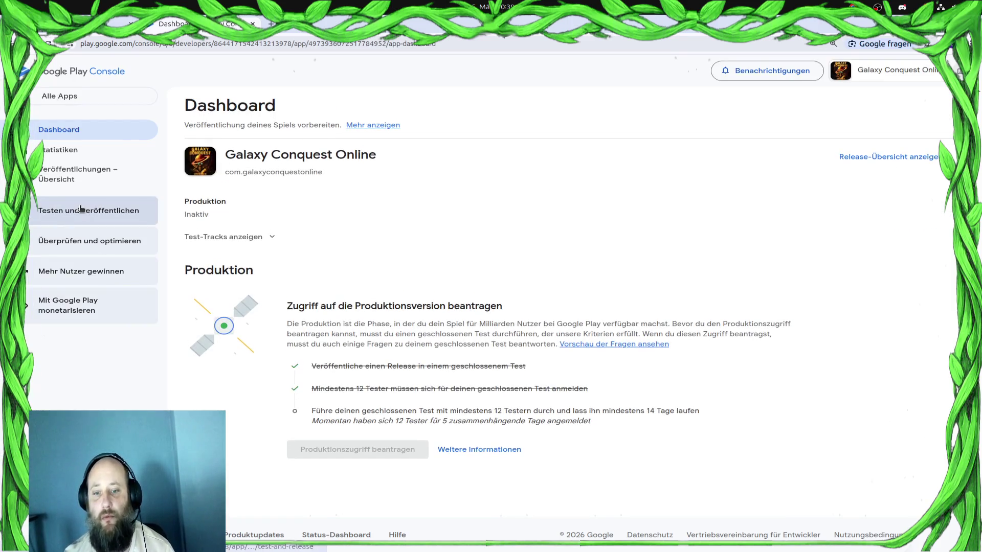
left_click(80, 209)
left_click(55, 317)
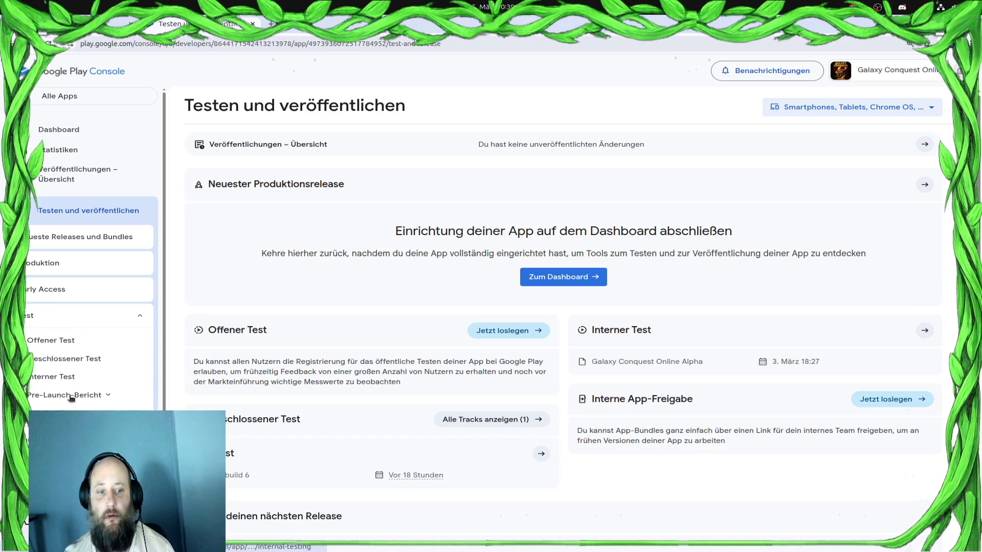
left_click(82, 360)
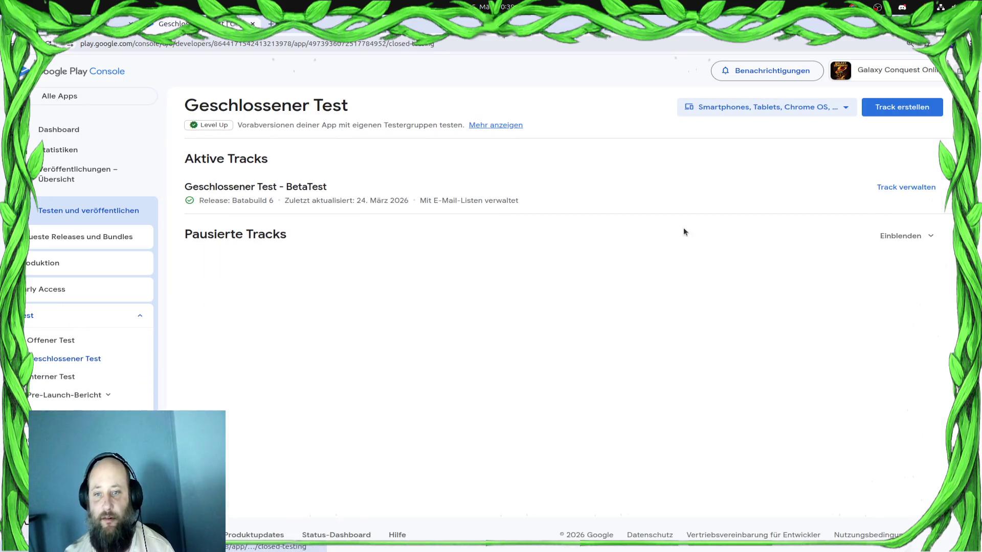
left_click(906, 187)
left_click(920, 132)
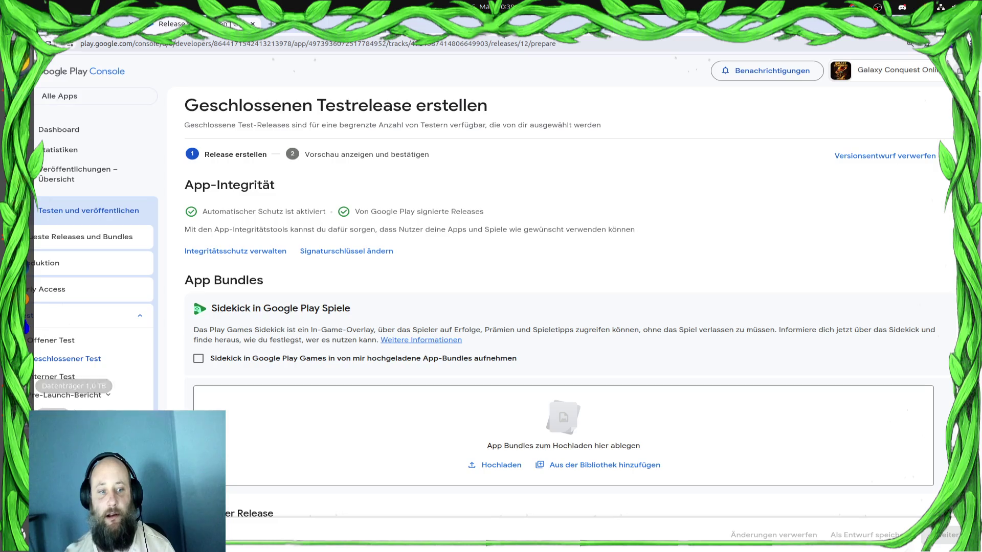
Drag GalaxyConquestOnline.aab into the App Bundles upload area.
left_click(15, 386)
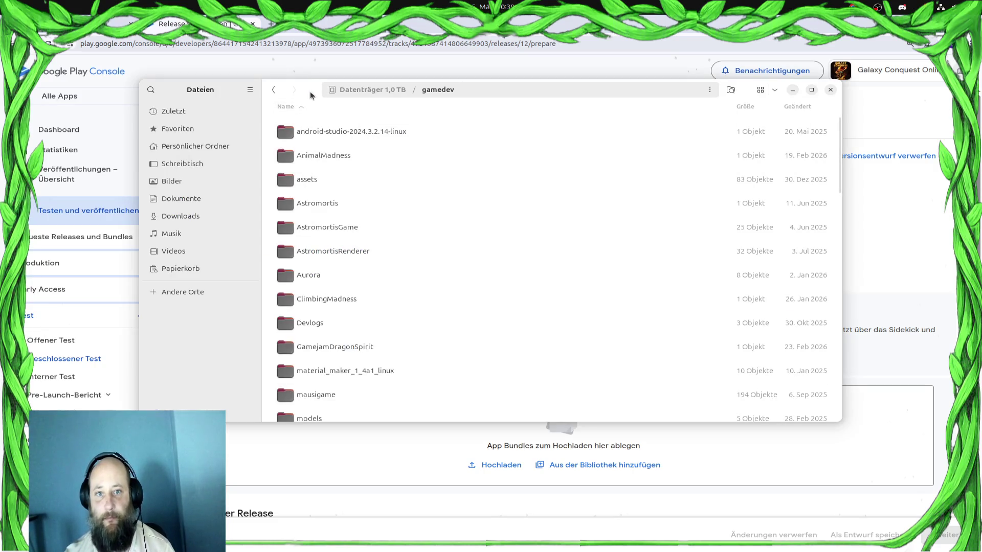
key("super+h")
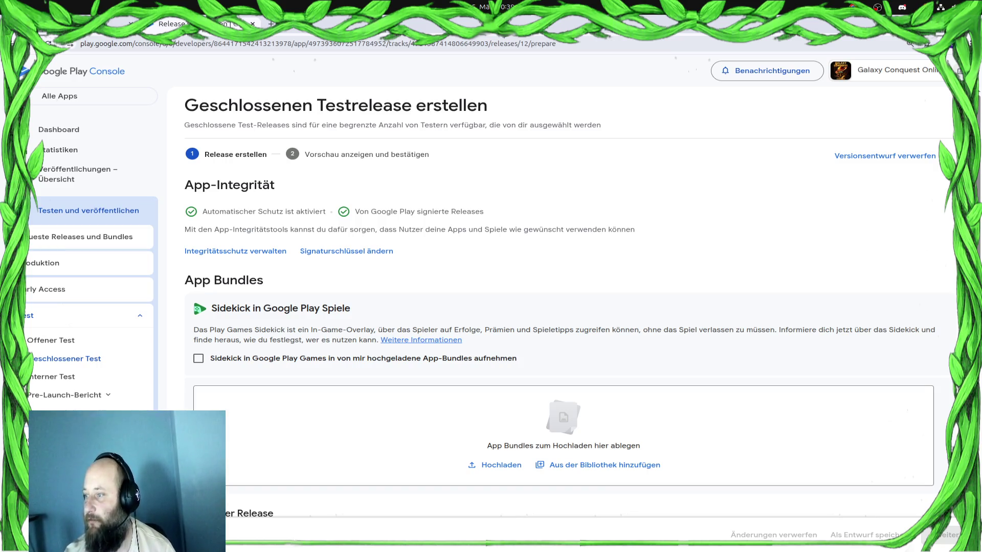
left_click_drag(517, 388, 516, 416)
scroll(601, 340, "down", 10)
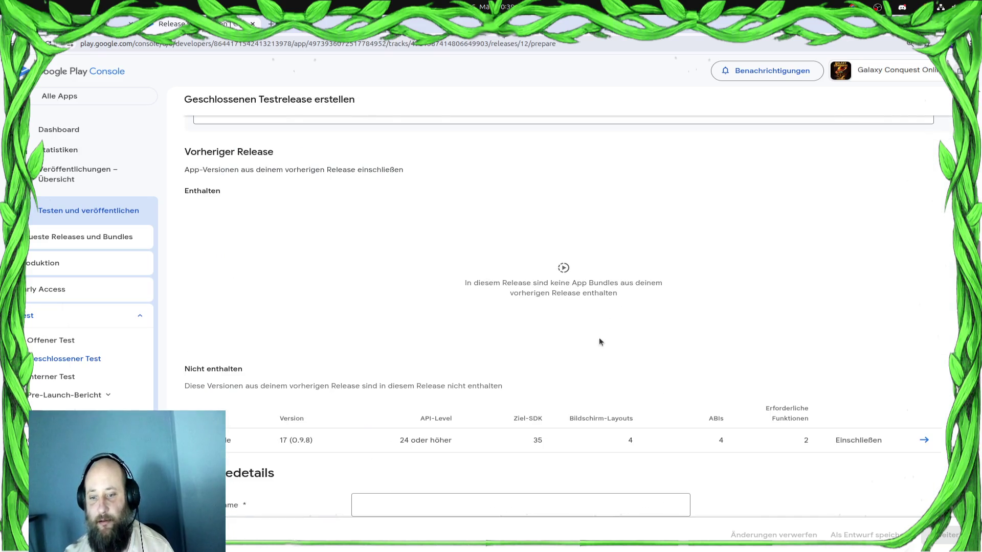
Enter 'Batetest' as the release name and 0.9.8 as the release notes.
left_click(461, 281)
type("Bate")
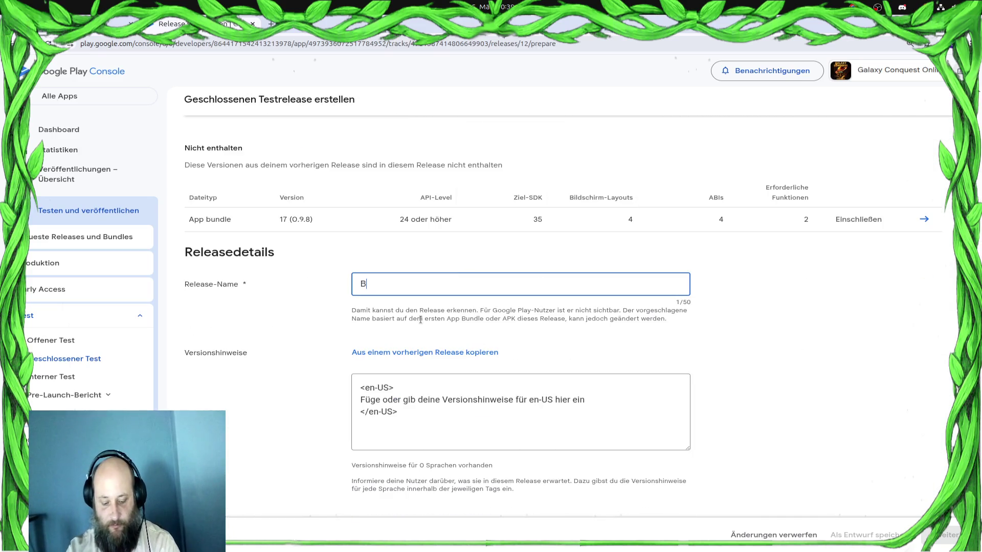
type("test 6")
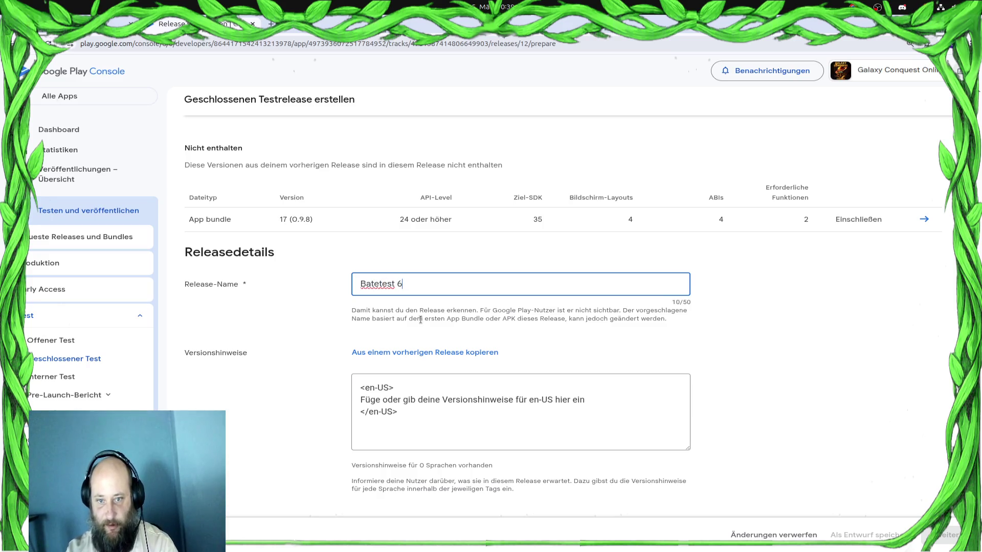
type("or somthing :)")
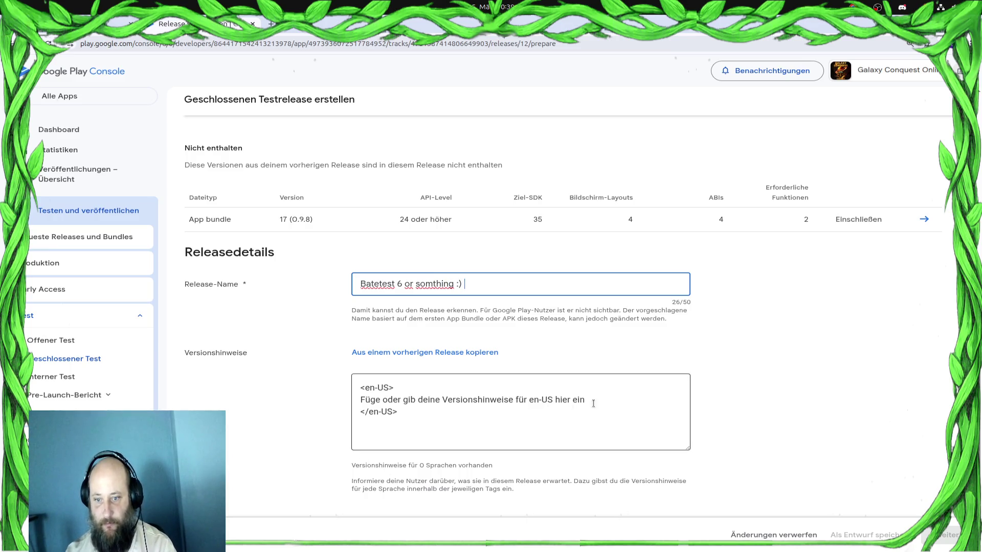
mouse_move(609, 402)
left_mouse_down()
mouse_move(389, 412)
mouse_move(376, 401)
left_mouse_up()
left_click_drag(462, 284, 402, 285)
key("BackSpace")
left_click(569, 399)
left_click_drag(586, 400, 314, 401)
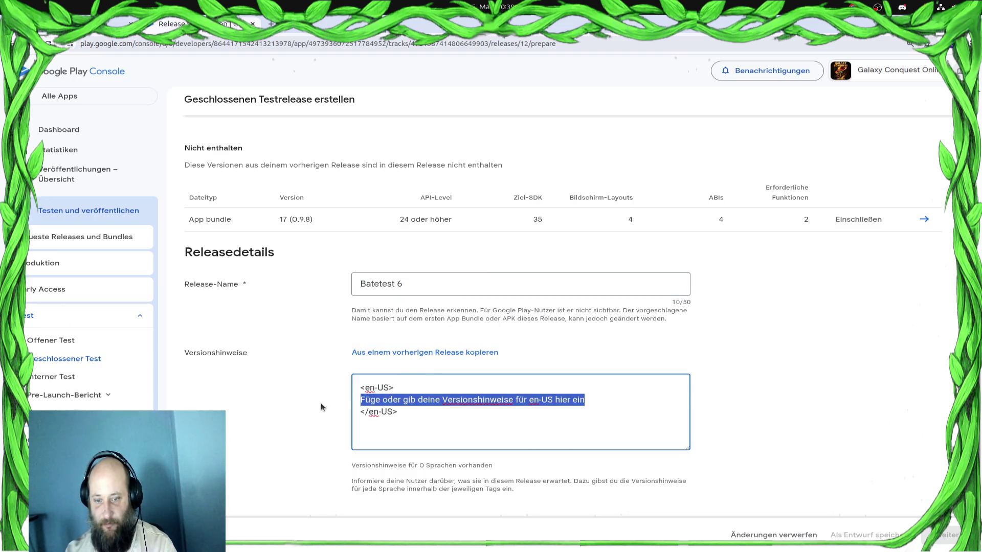
type("0.9.")
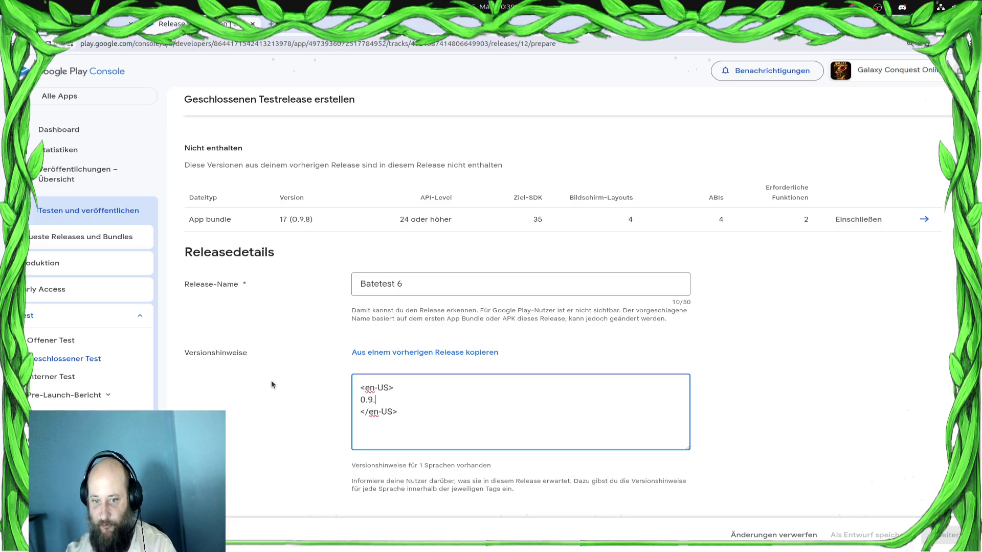
type("8")
Correct the release name to 'Batetest v.18'.
left_click(405, 279)
key("BackSpace")
type("18")
scroll(465, 296, "down", 1)
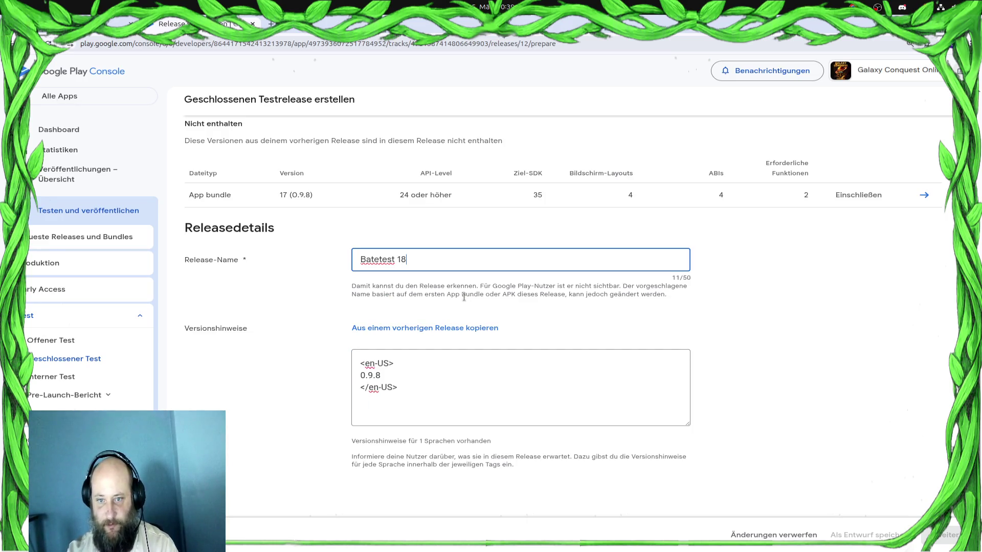
type("v.")
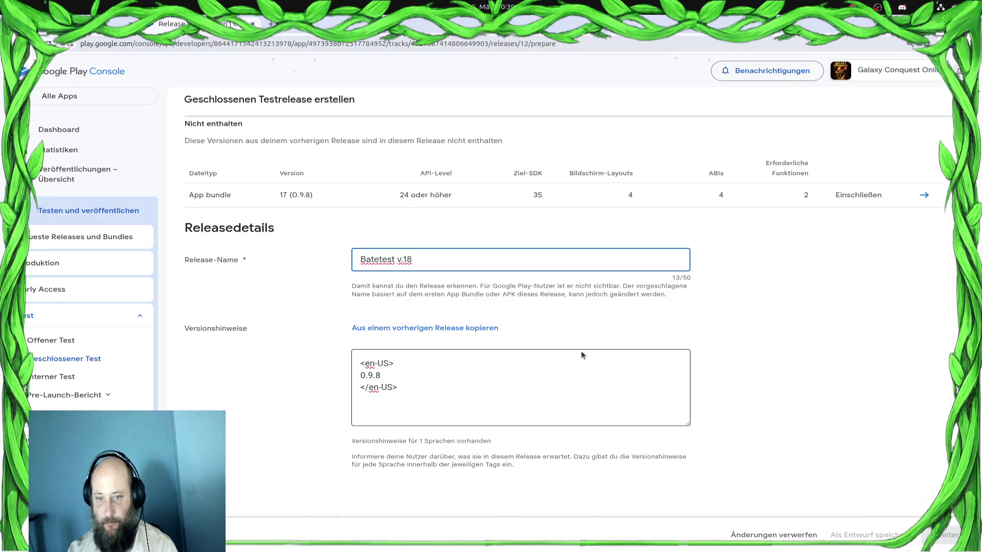
scroll(581, 351, "up", 8)
scroll(582, 348, "up", 1)
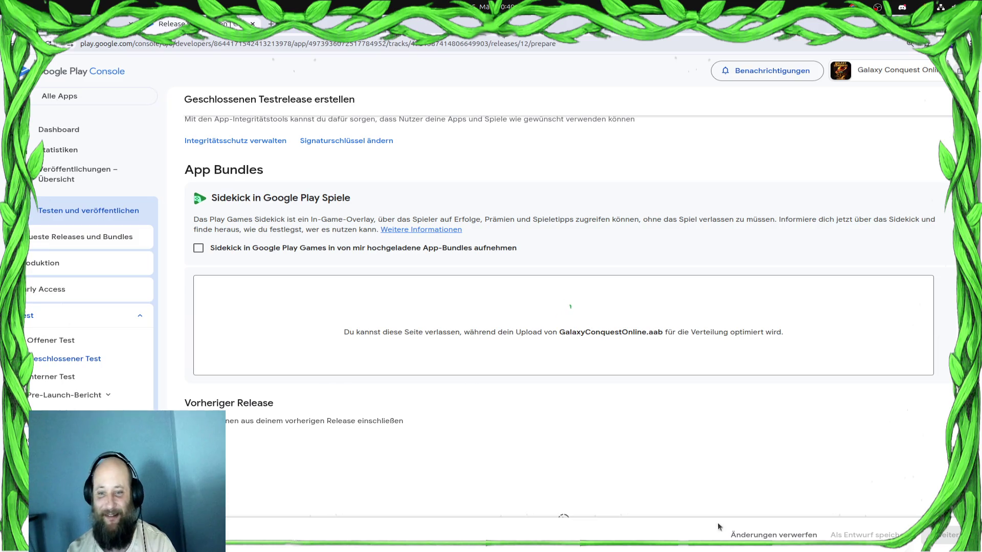
Check the bundle table lists GalaxyConquestOnline.aab as version 18 (0.9.8), then continue to review.
scroll(508, 477, "down", 2)
scroll(508, 477, "down", 3)
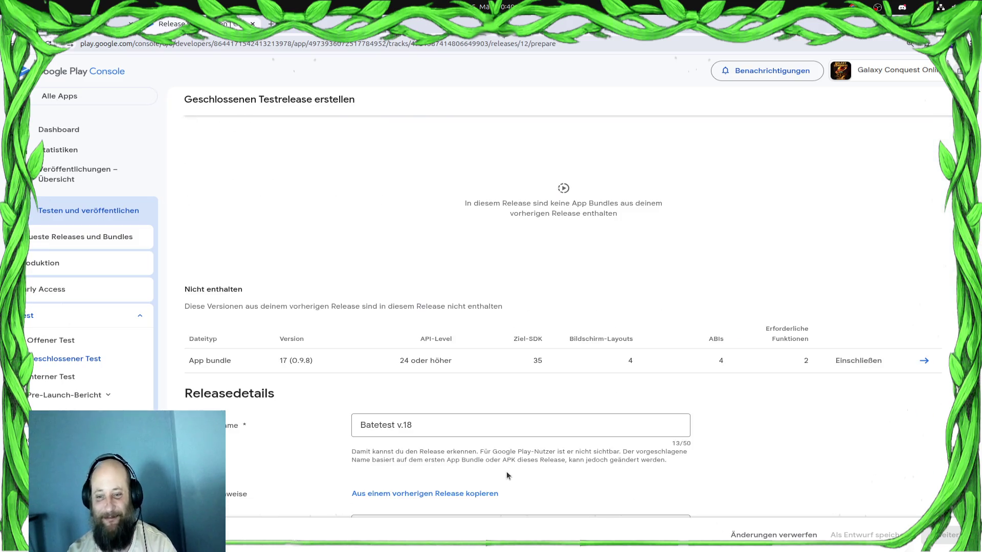
scroll(503, 473, "up", 10)
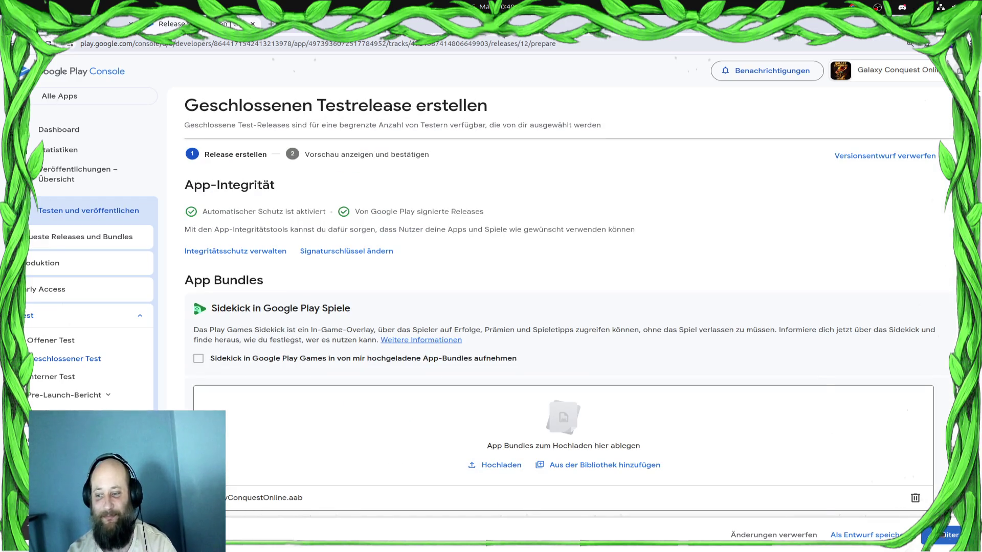
scroll(876, 479, "down", 3)
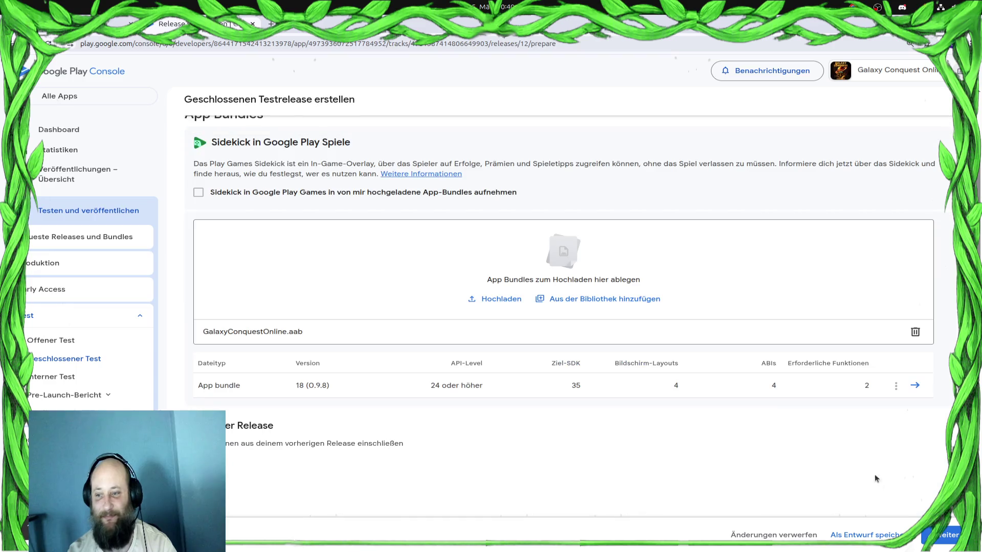
left_click(945, 535)
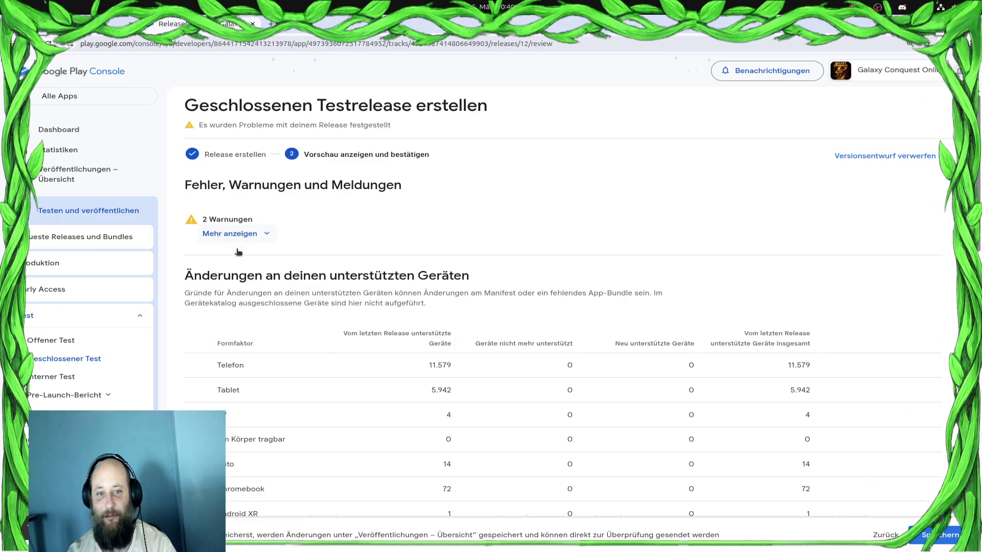
Send the Batetest v.18 change for review from the publishing overview, then return to Godot.
scroll(686, 330, "down", 4)
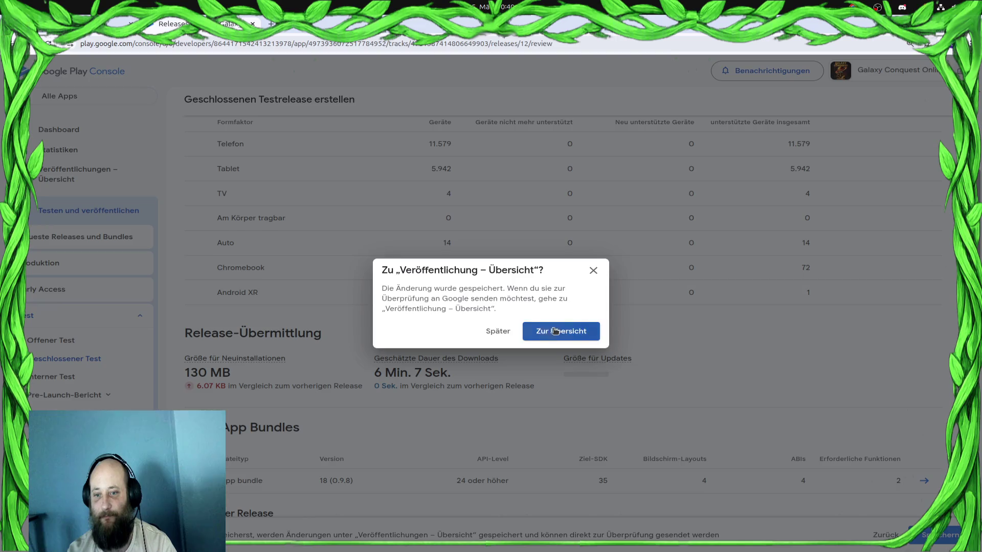
left_click(554, 331)
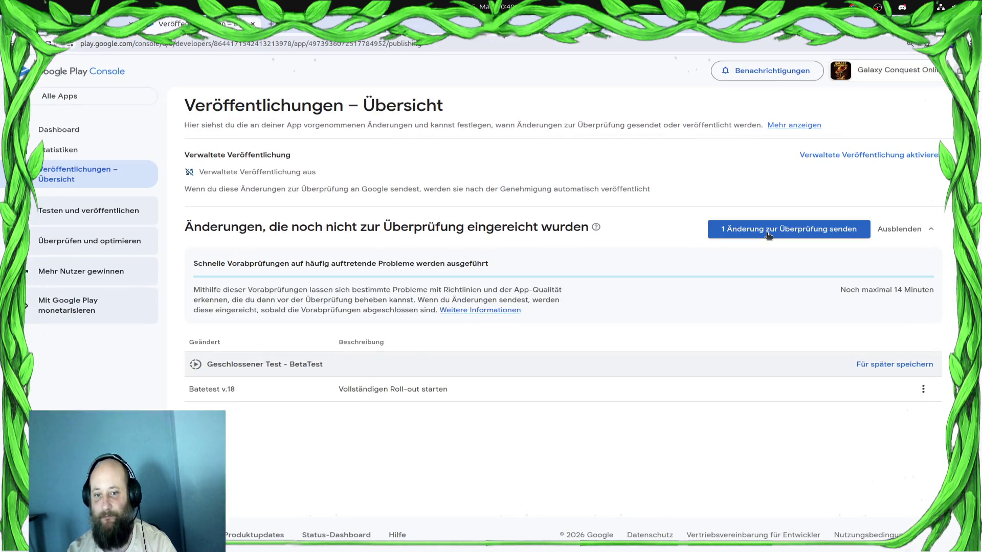
left_click(766, 233)
left_click(550, 338)
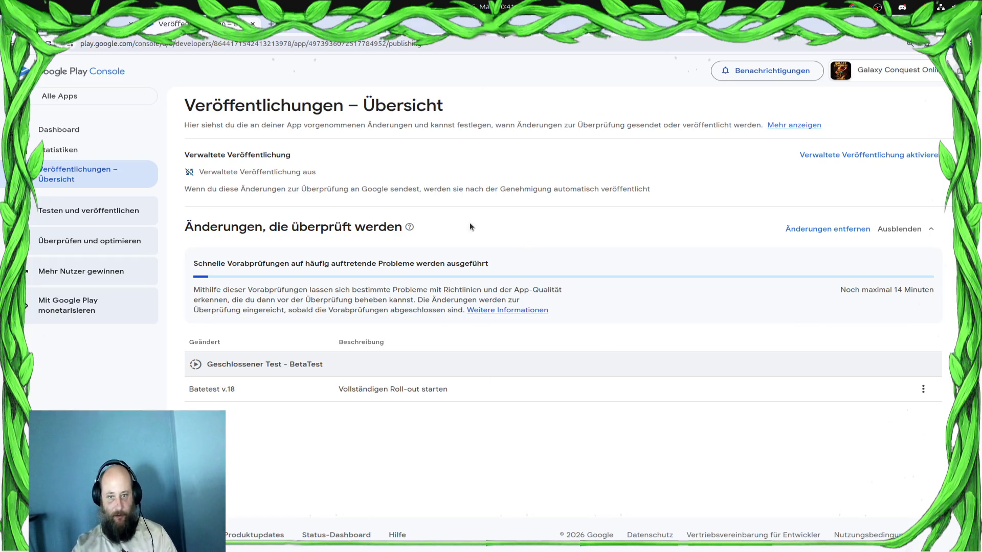
key("alt+Tab")
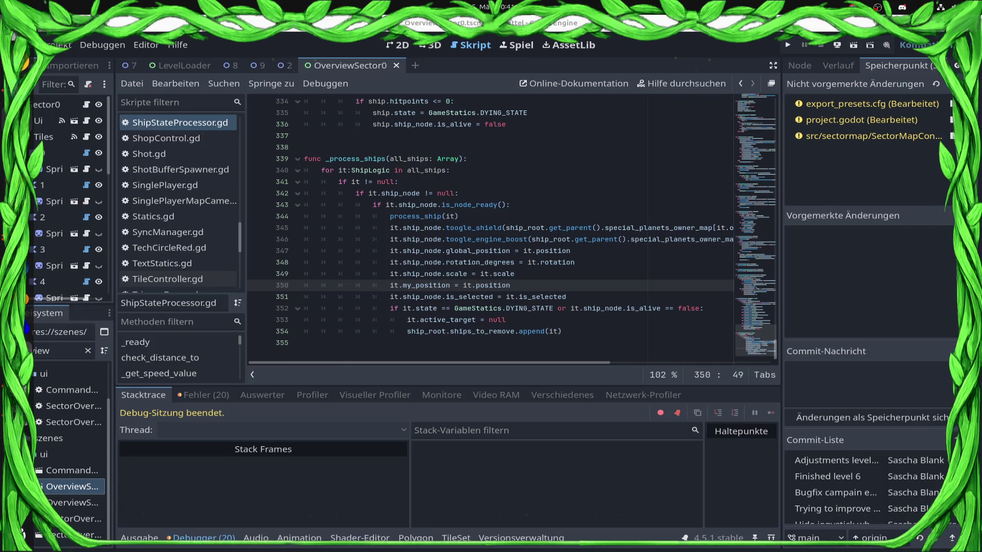
Launch GIMP, select the Text tool and create a new 1920x1080 image.
left_click(38, 131)
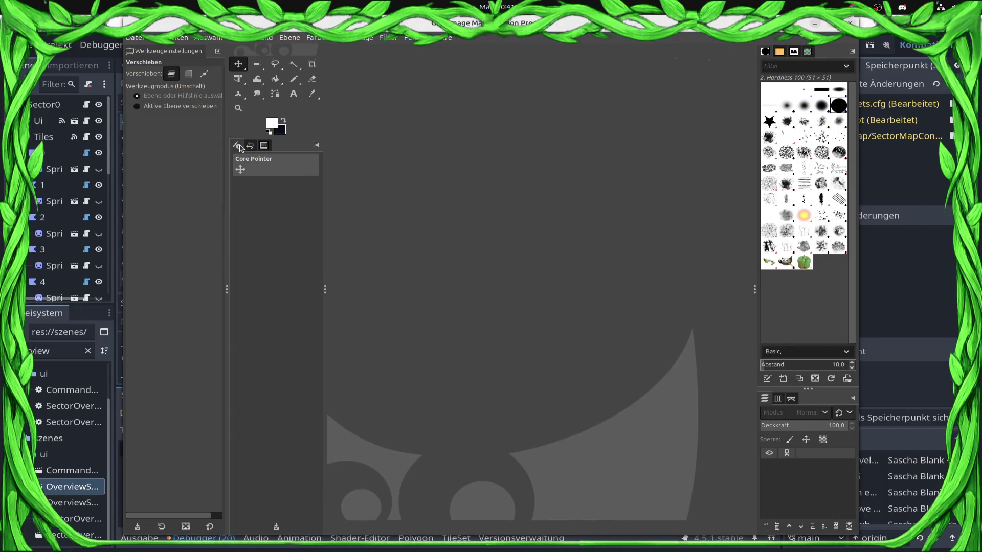
left_click(291, 95)
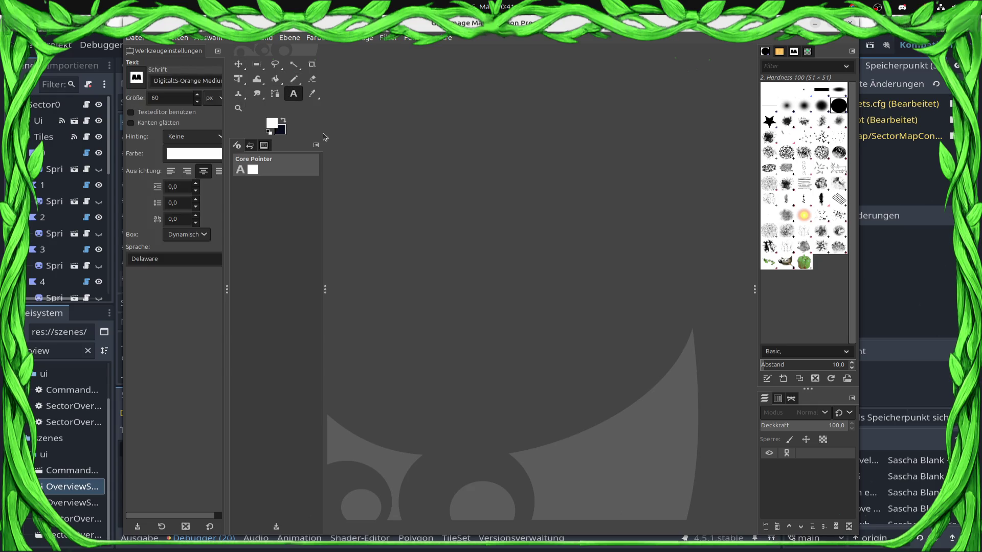
left_click(136, 39)
left_click(149, 50)
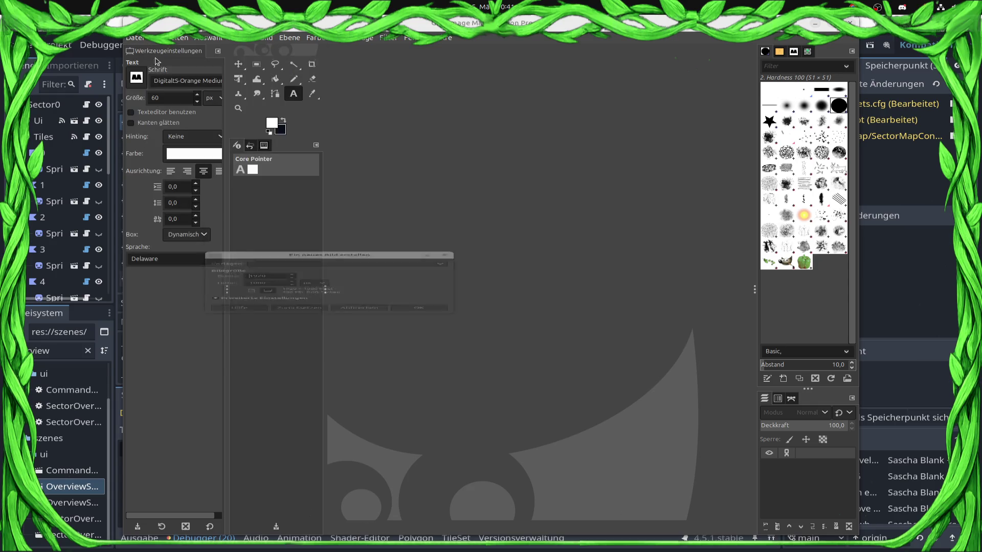
left_click(422, 344)
Add a text layer reading 'BRB' on the canvas.
left_click(410, 230)
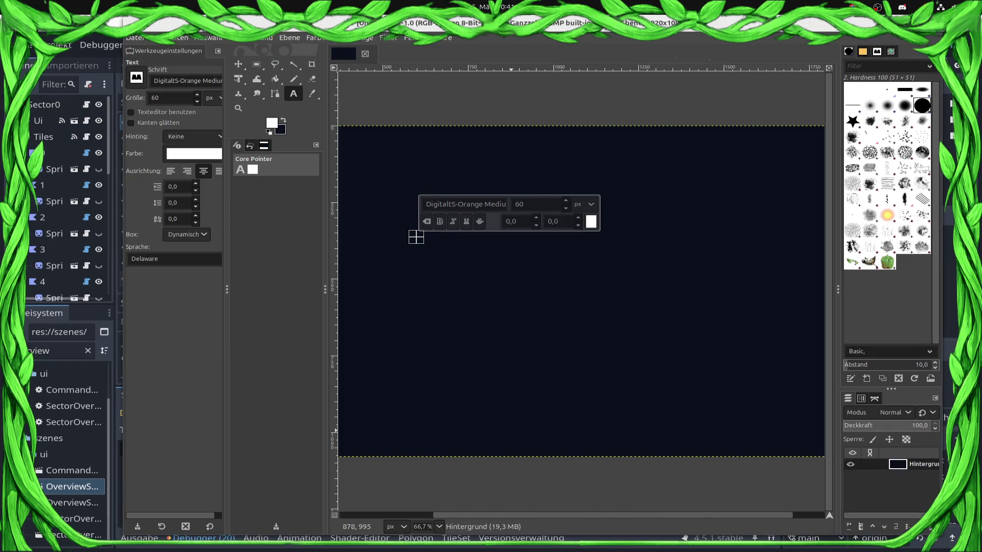
type("BRB")
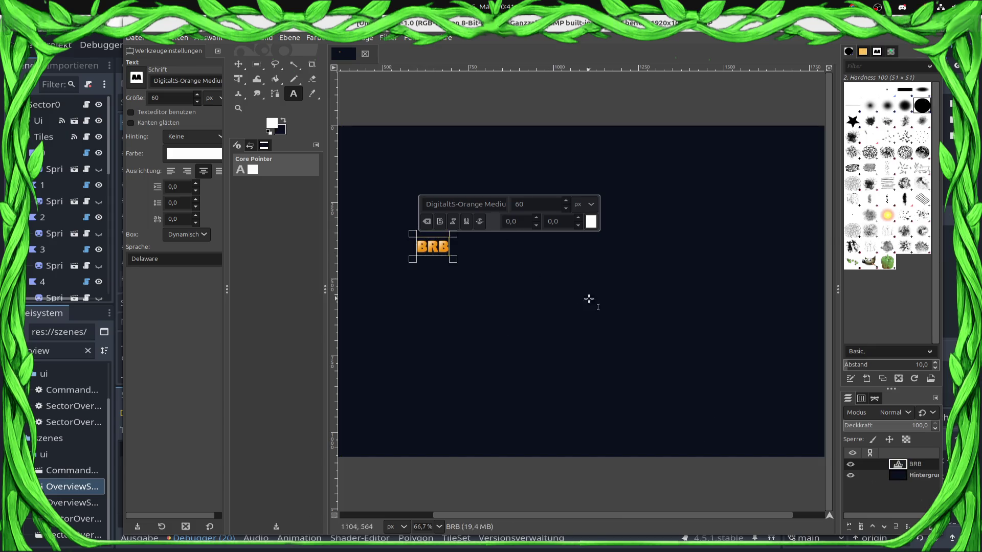
scroll(476, 244, "up", 6)
scroll(641, 315, "up", 3)
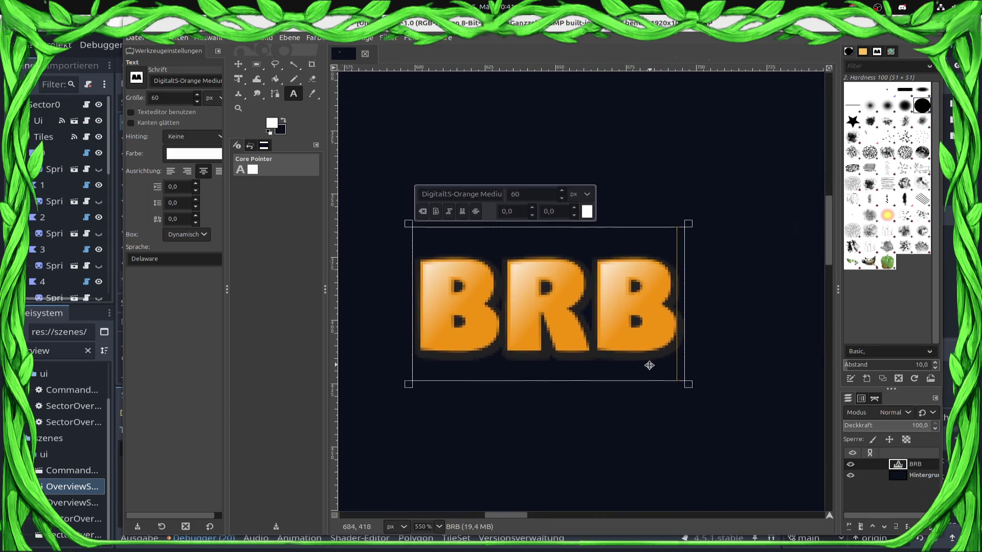